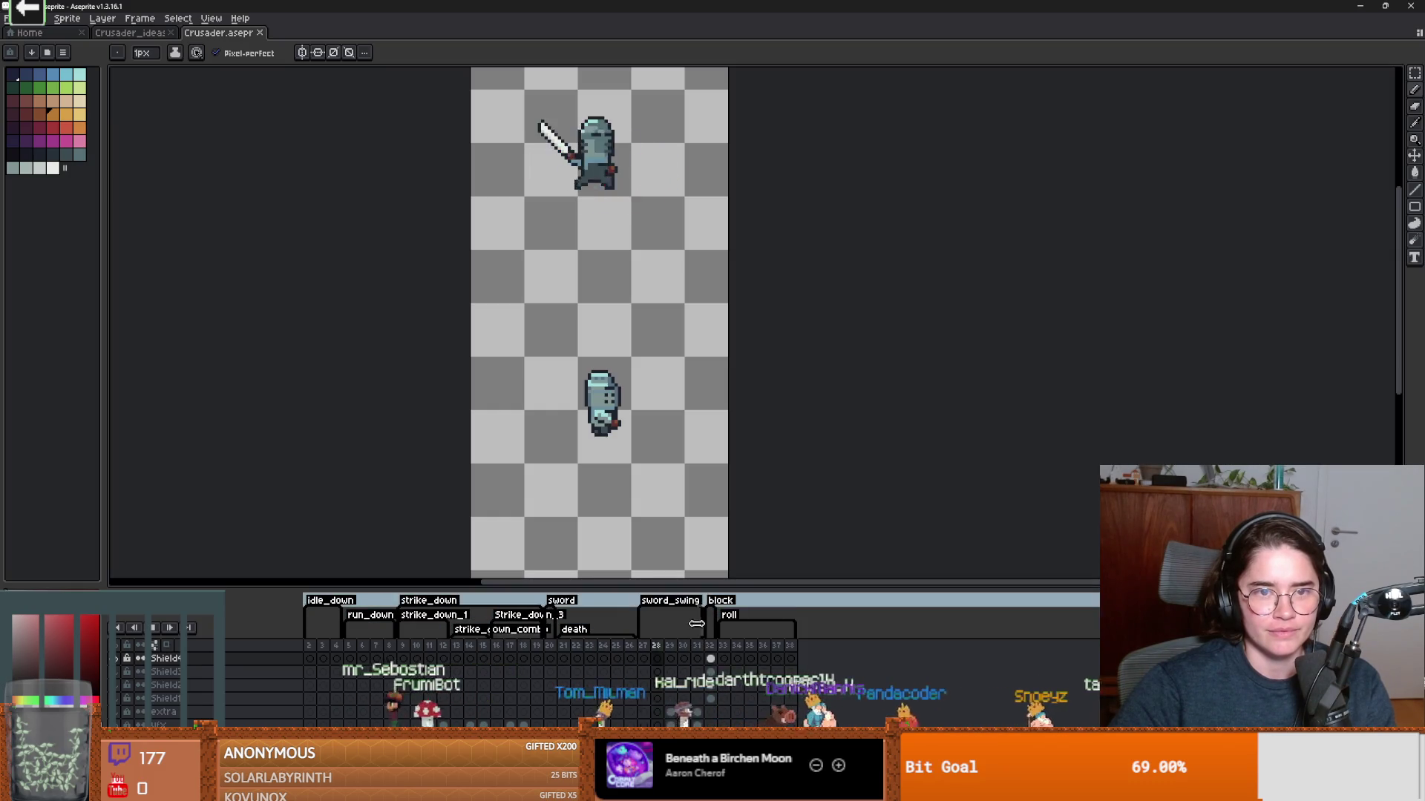
In Crusader_ideas, jump to frame 7 and the strike_down frames, playing the strike twice.
left_click(123, 33)
scroll(718, 360, "down", 1)
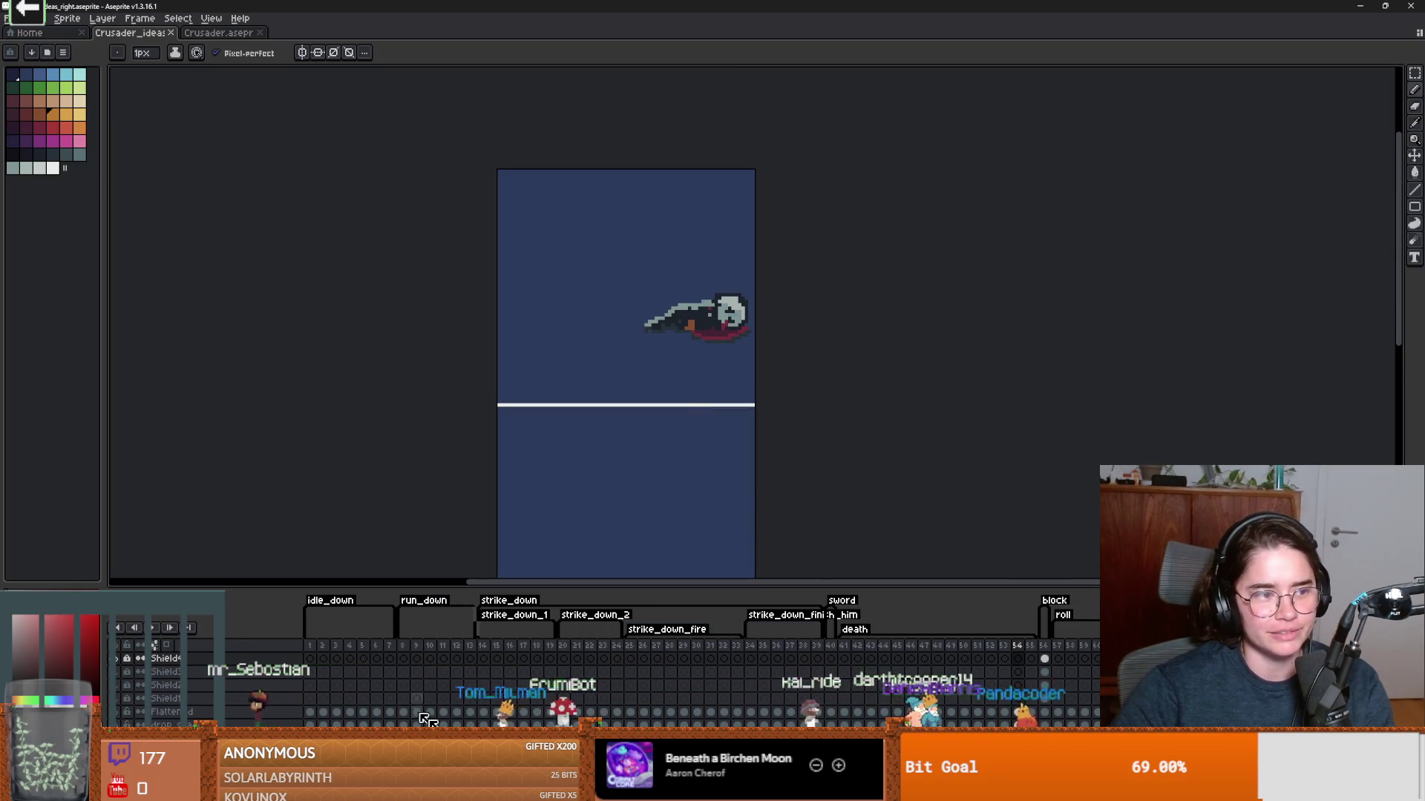
left_click(390, 647)
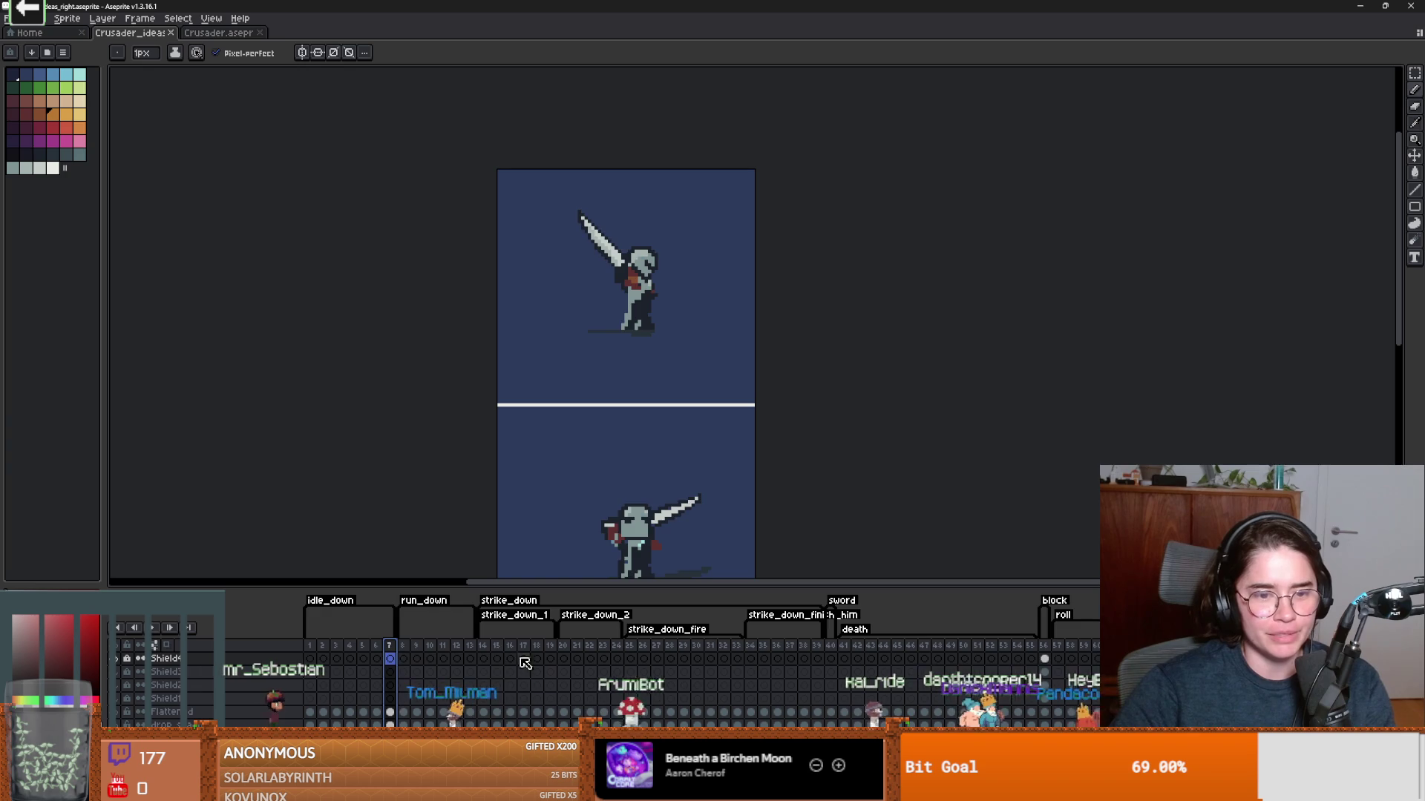
left_click(497, 659)
left_click(156, 629)
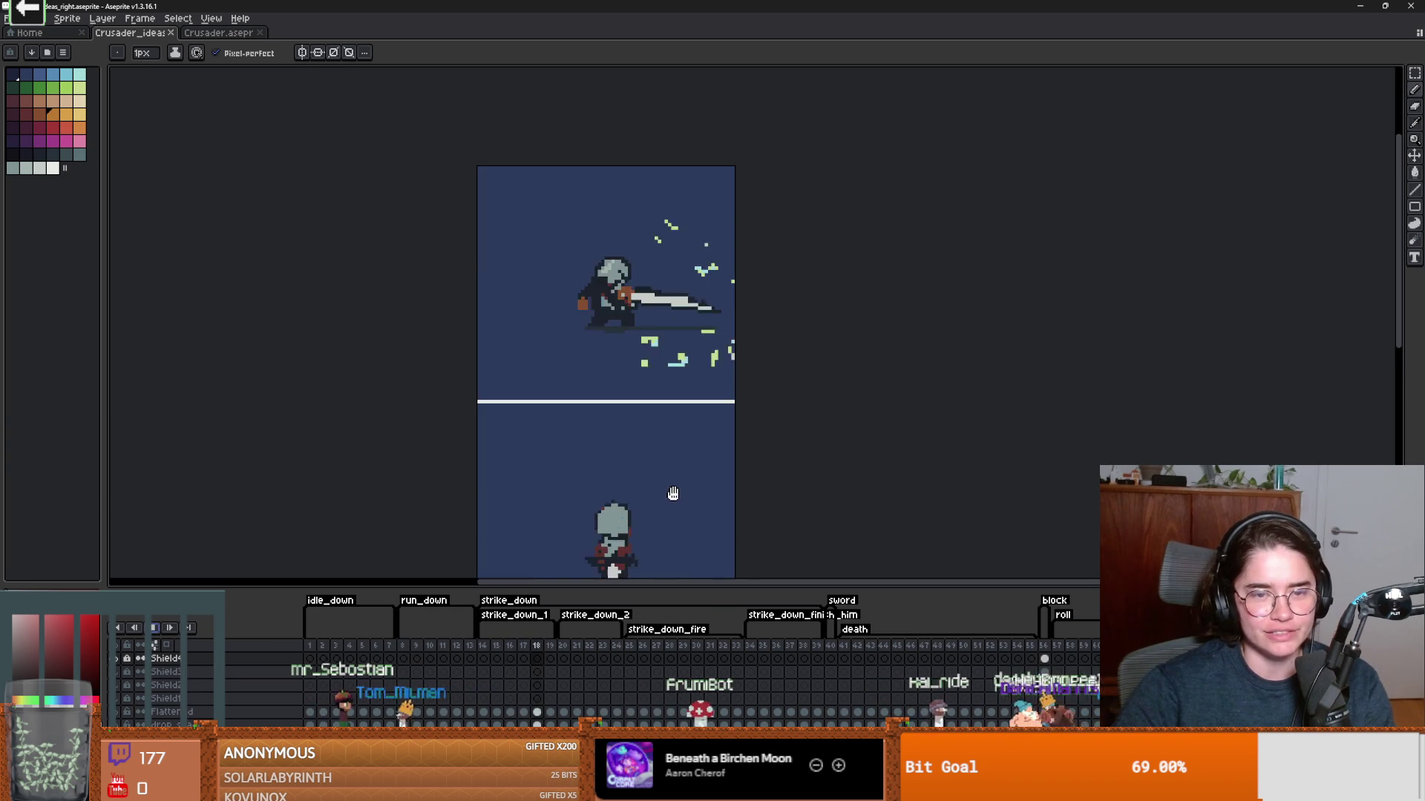
left_click(162, 628)
scroll(638, 401, "up", 1)
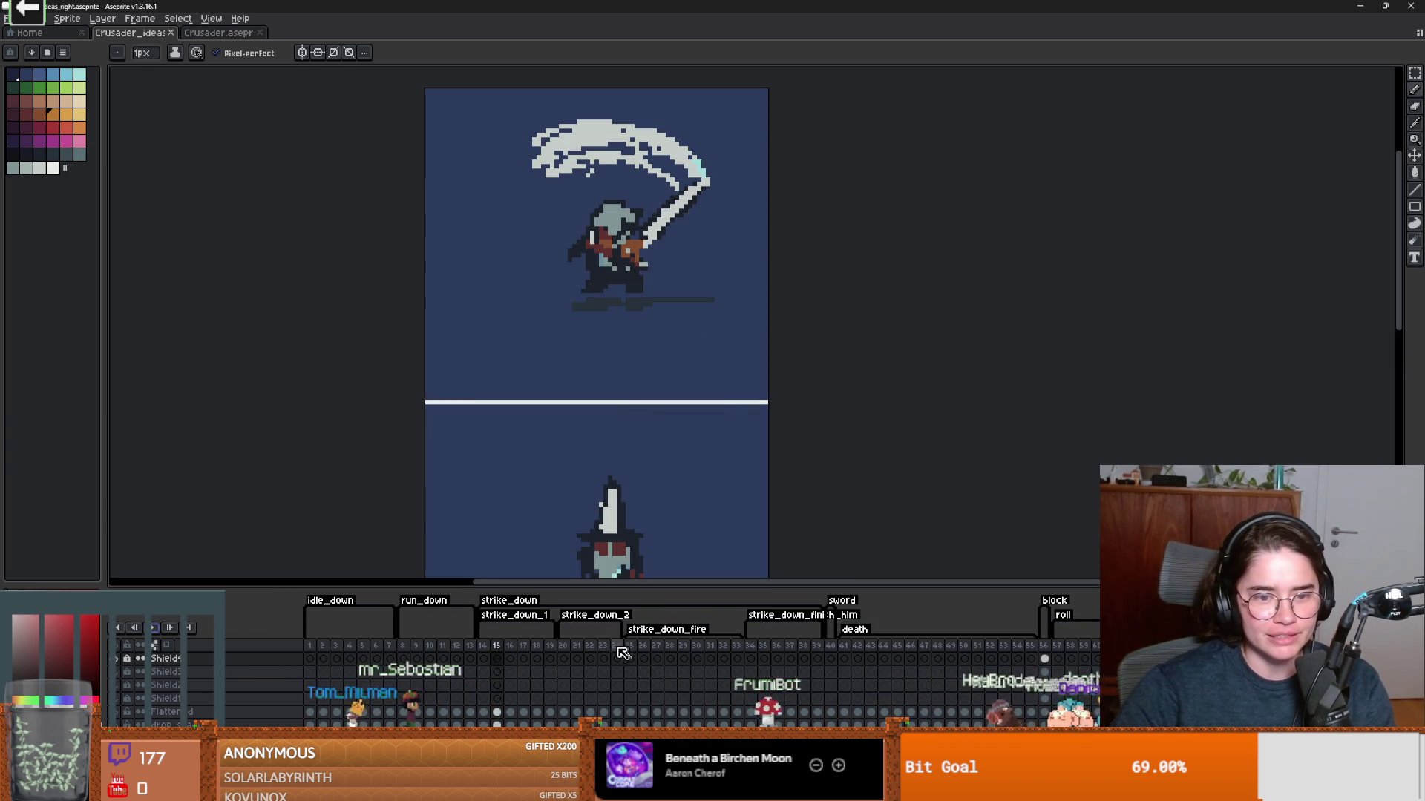
left_click(577, 659)
Play the Crusader file's animation and then stop playback.
left_click(223, 33)
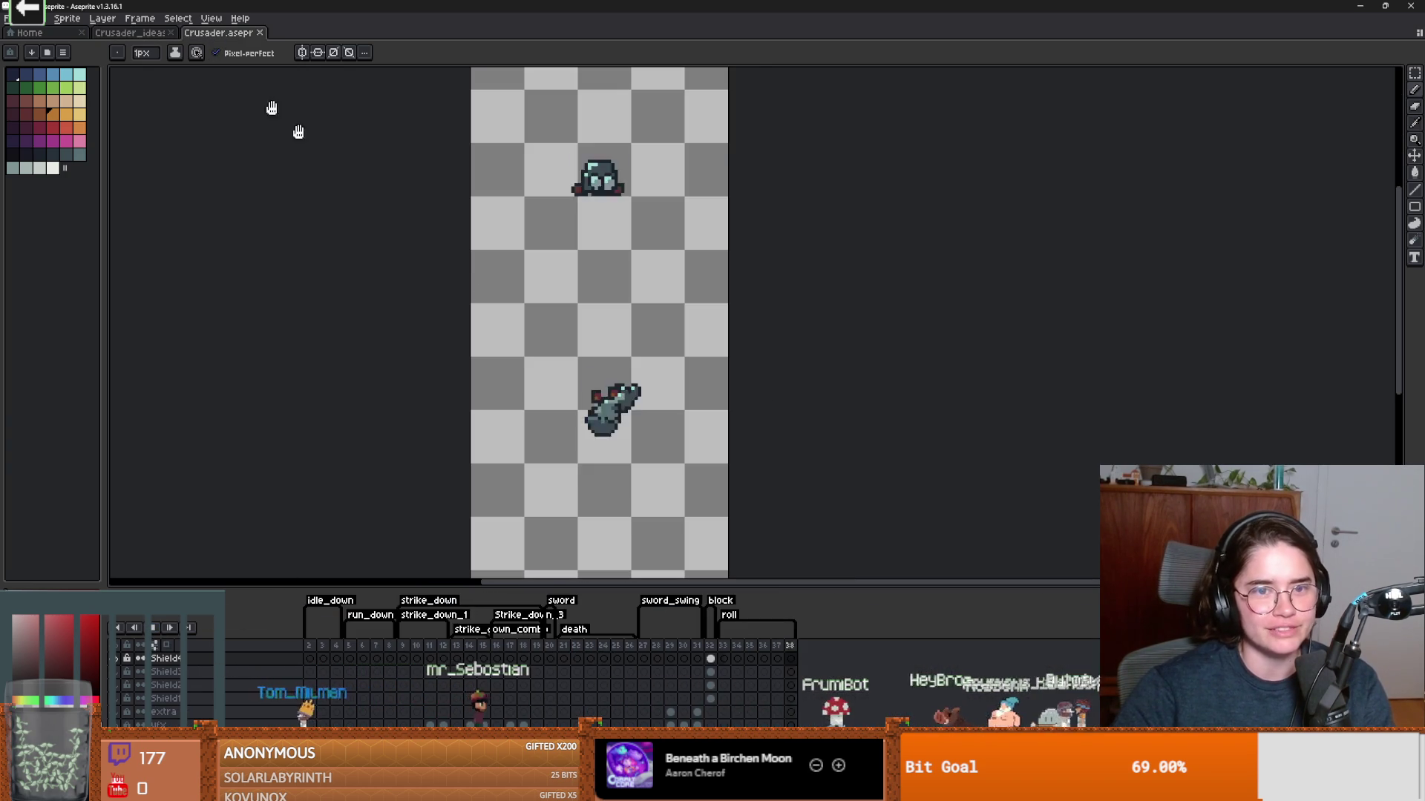
key("Return")
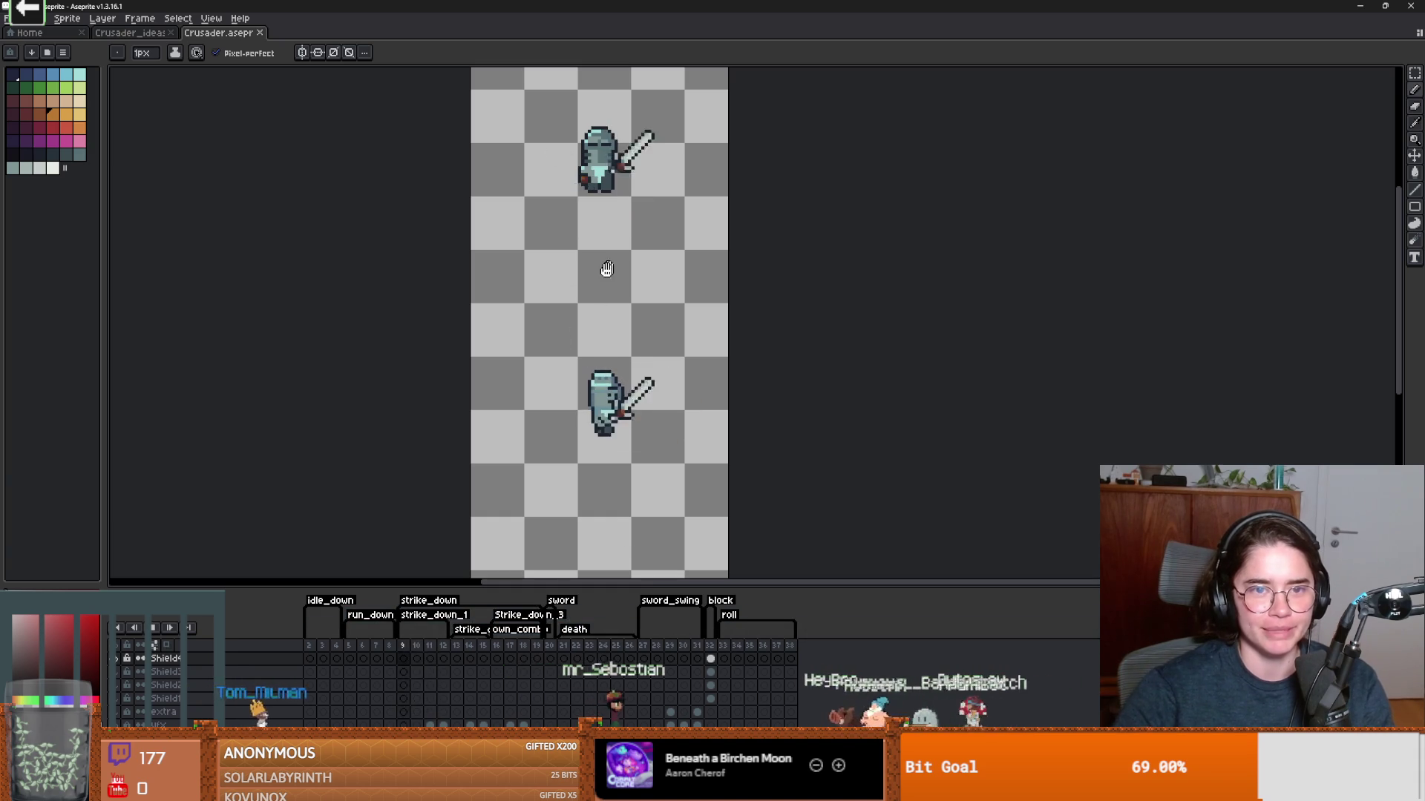
scroll(636, 281, "up", 1)
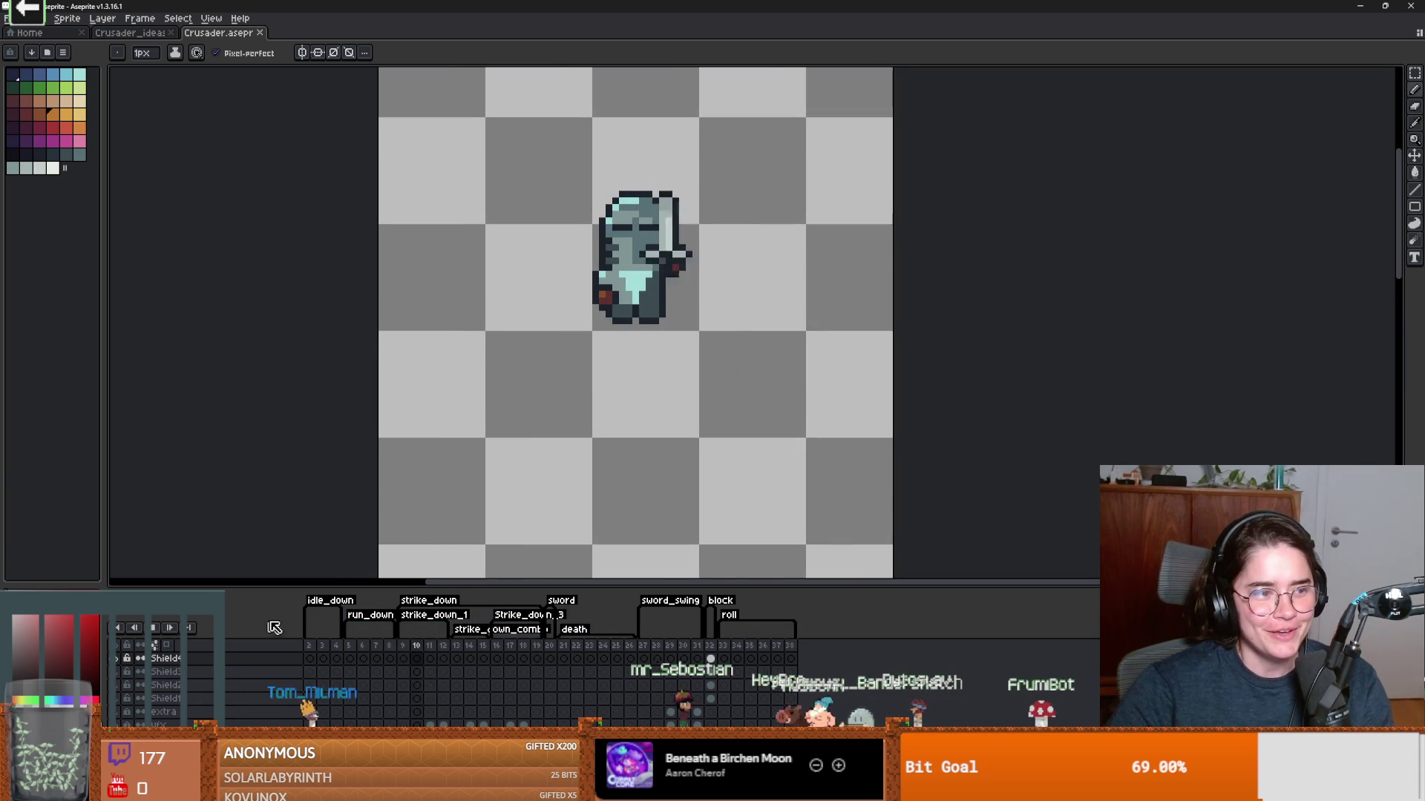
scroll(632, 220, "up", 1)
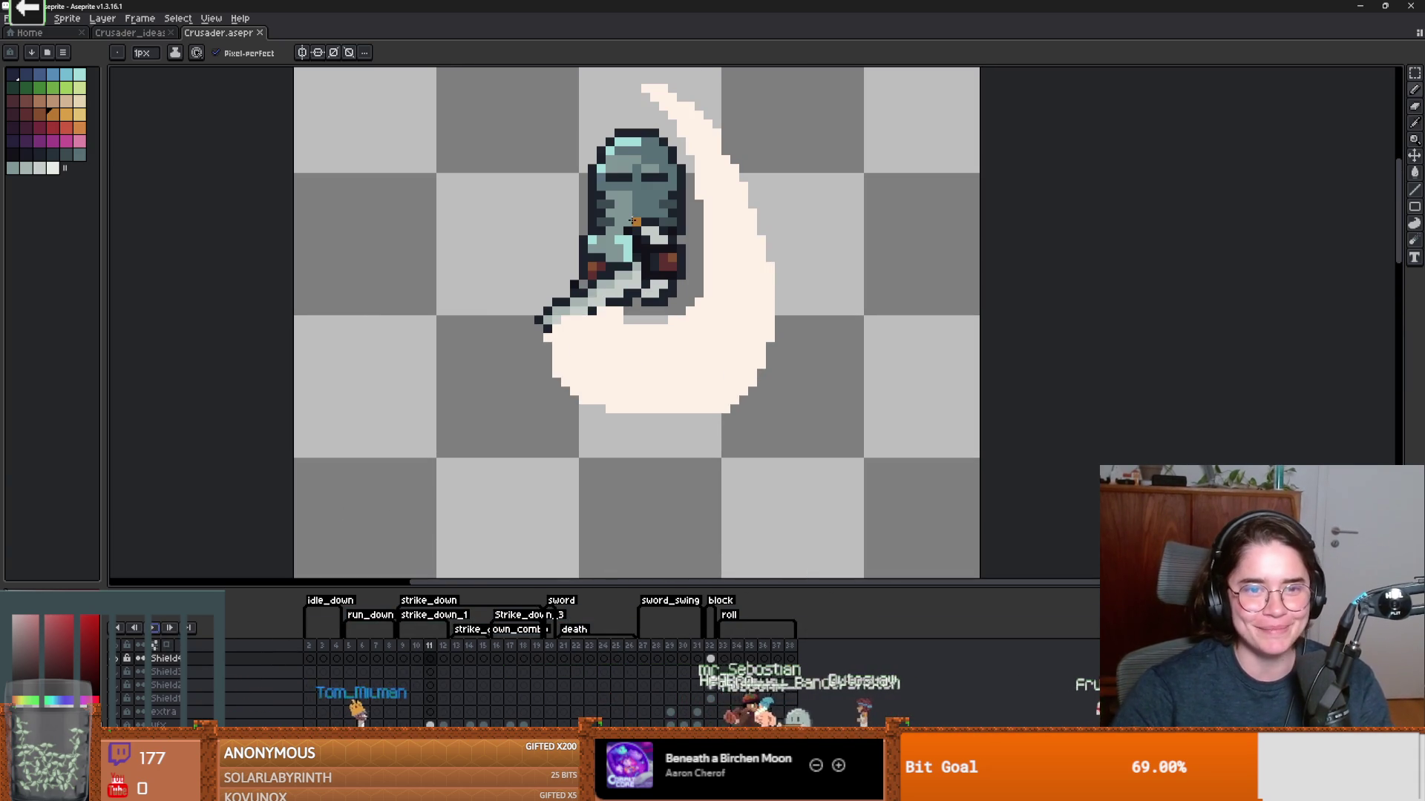
key("Return")
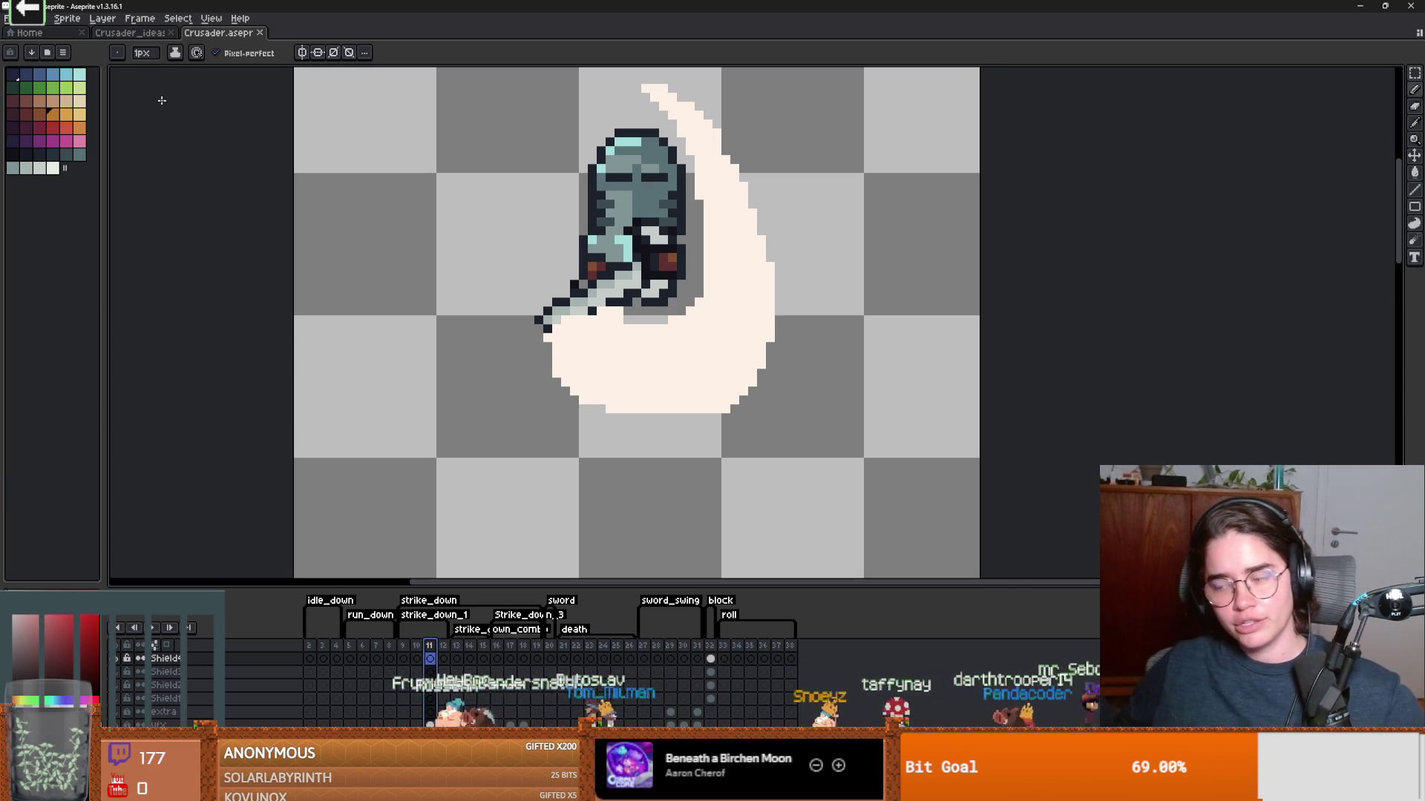
In Crusader_ideas, step through the strike_down frames 16 to 20.
key("ctrl+shift+Tab")
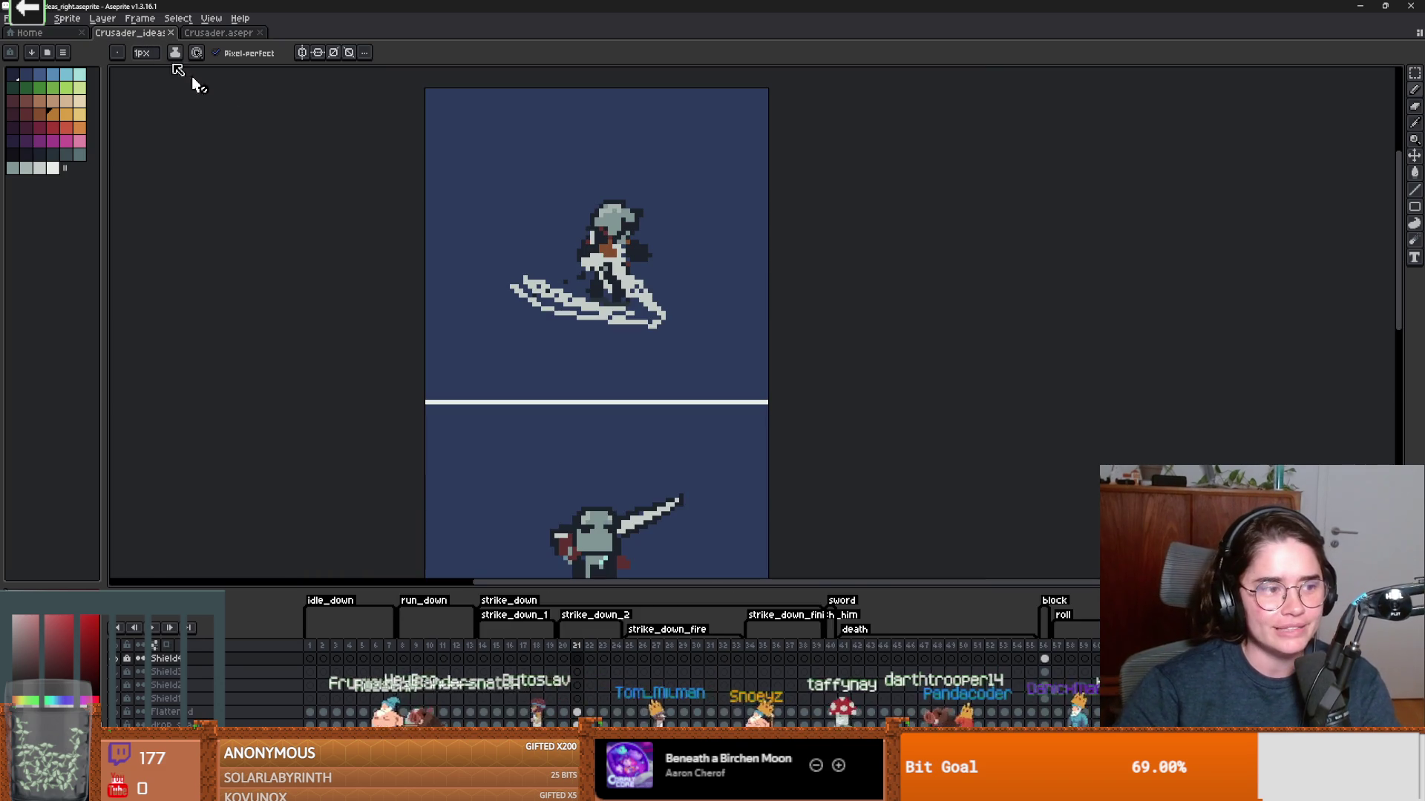
scroll(495, 540, "up", 1)
scroll(571, 490, "down", 2)
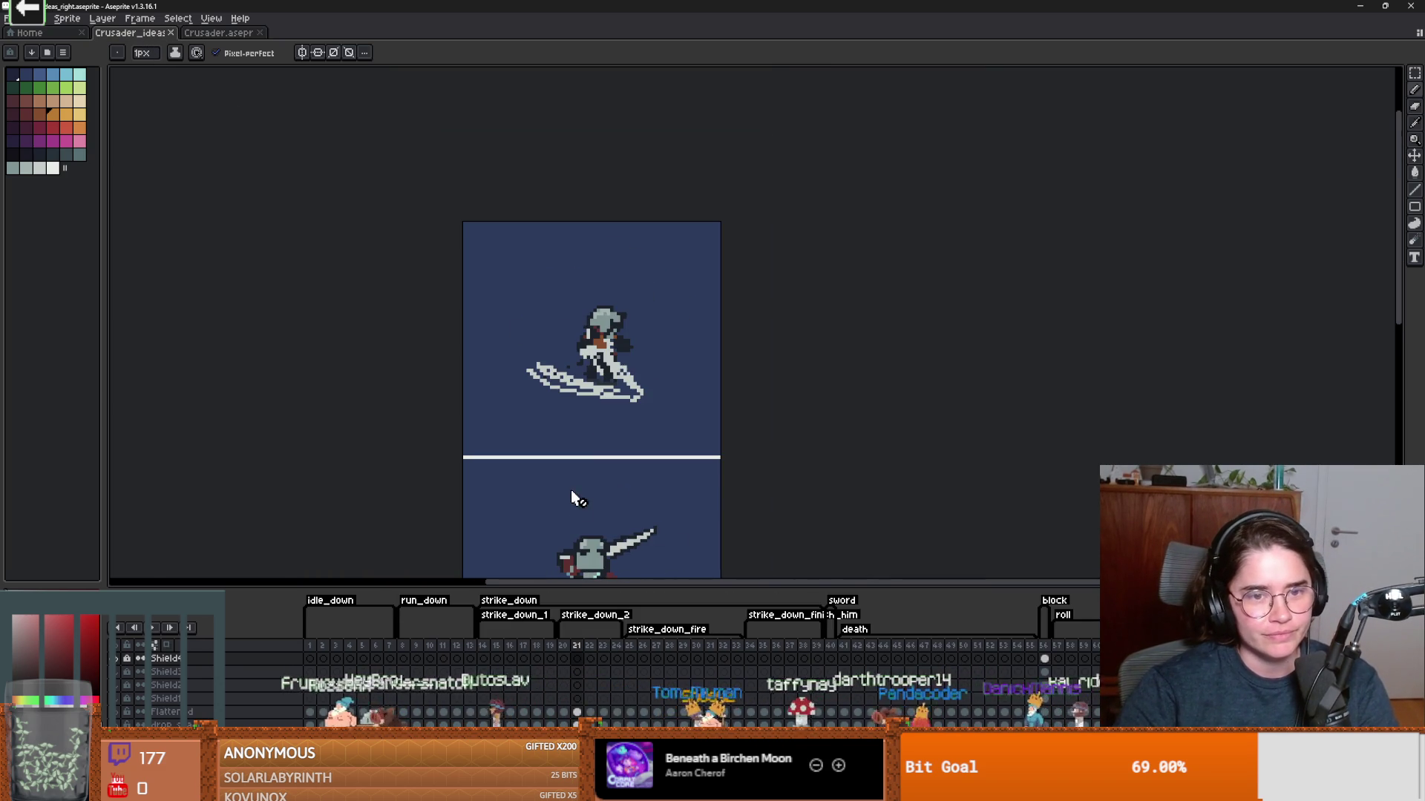
left_click(526, 651)
left_click(500, 650)
scroll(675, 459, "down", 3)
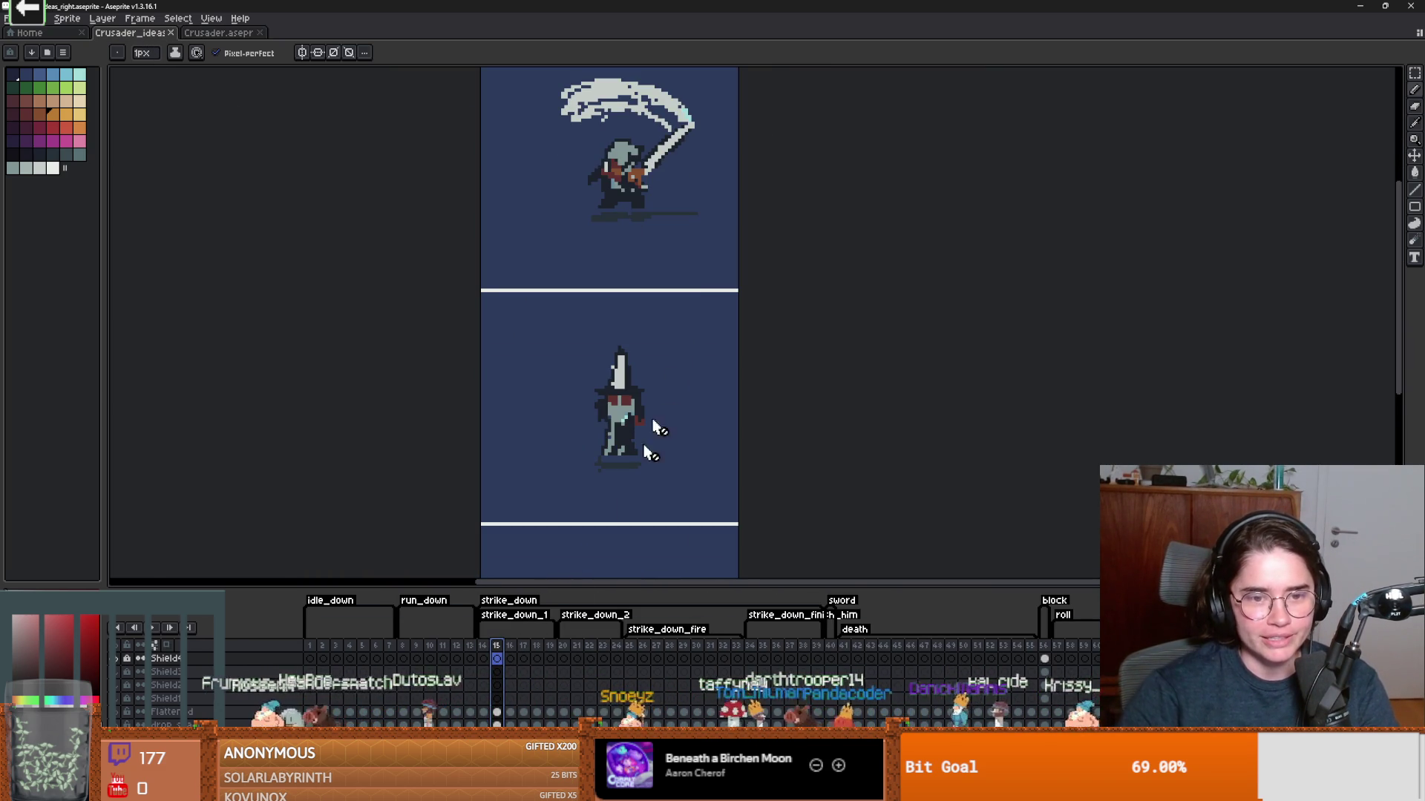
left_click(511, 651)
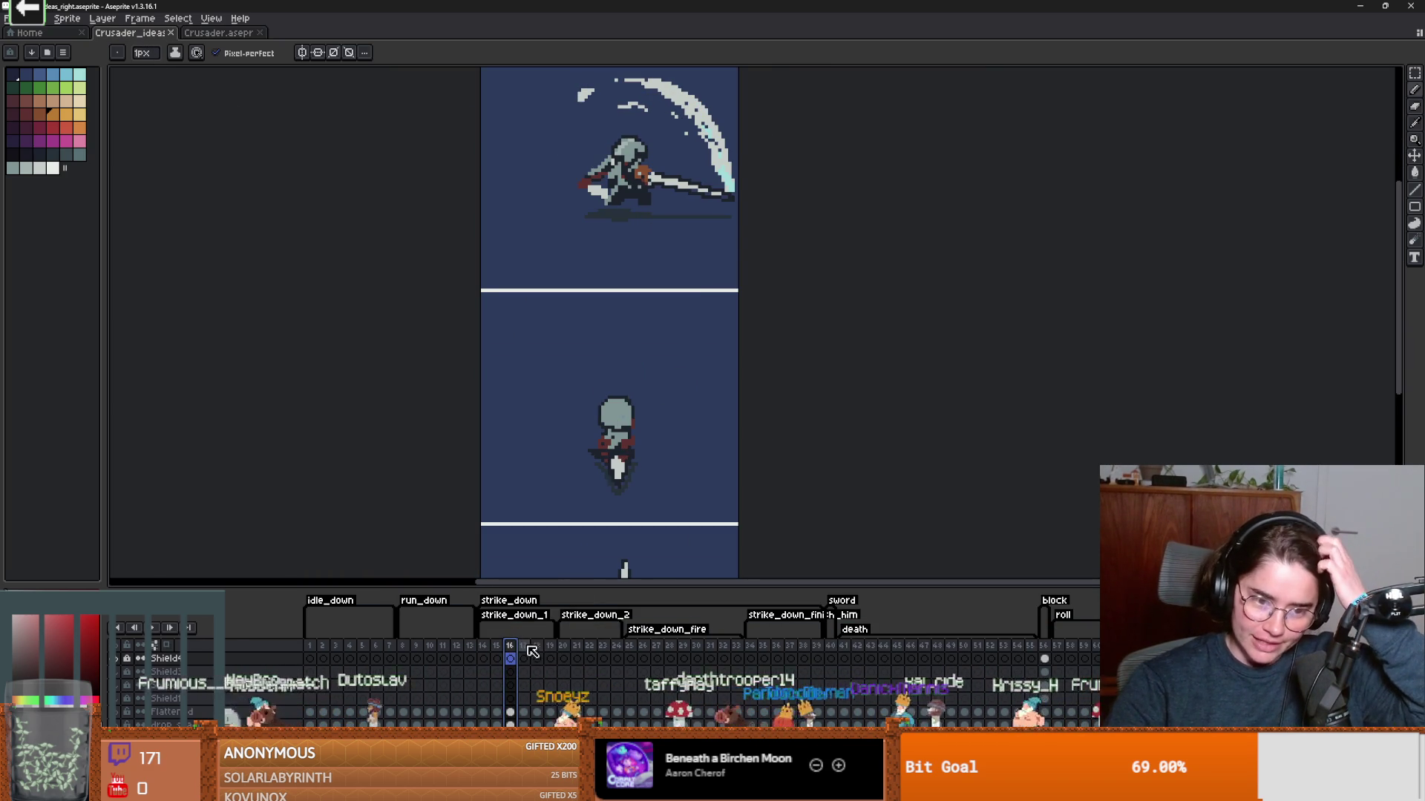
left_click(527, 651)
left_click(539, 652)
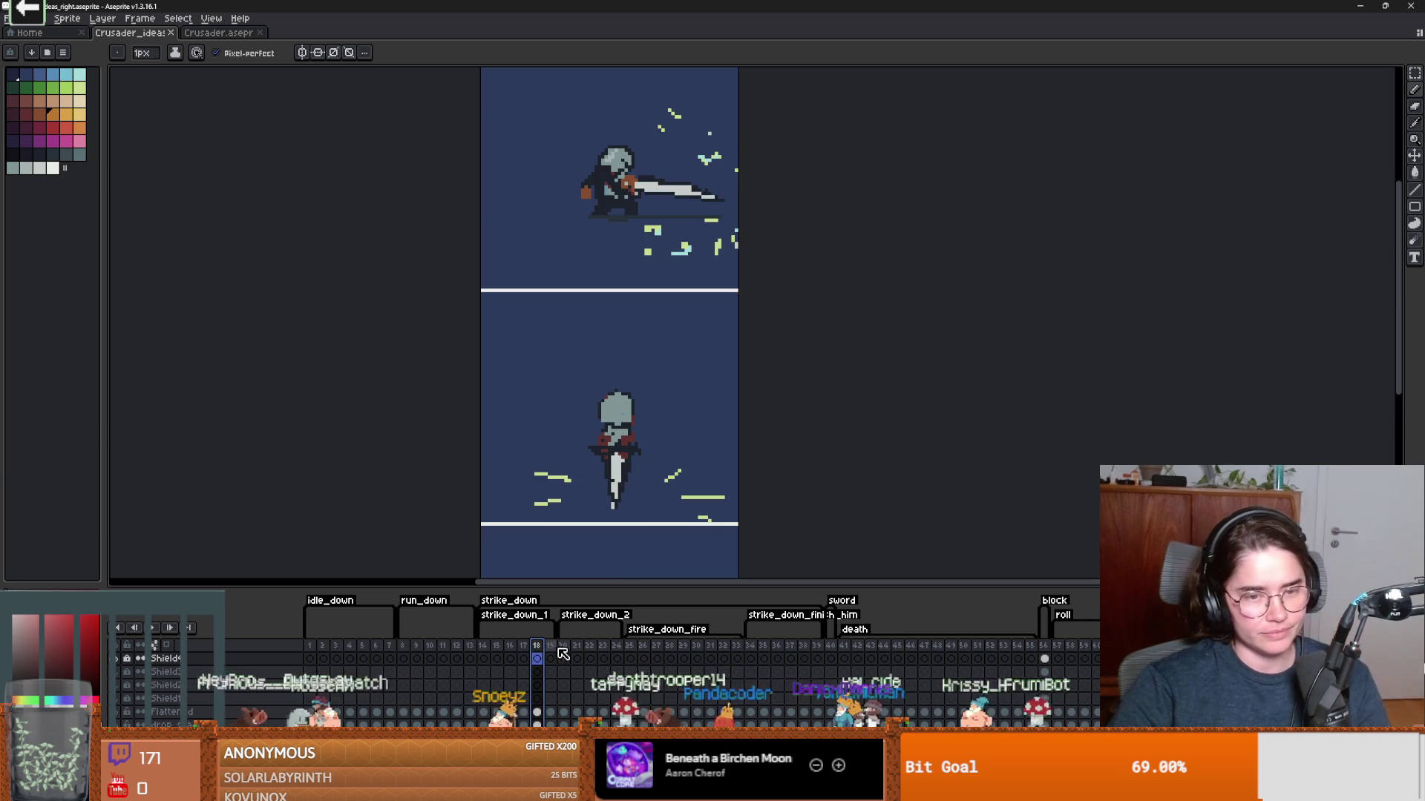
left_click(550, 651)
left_click(563, 652)
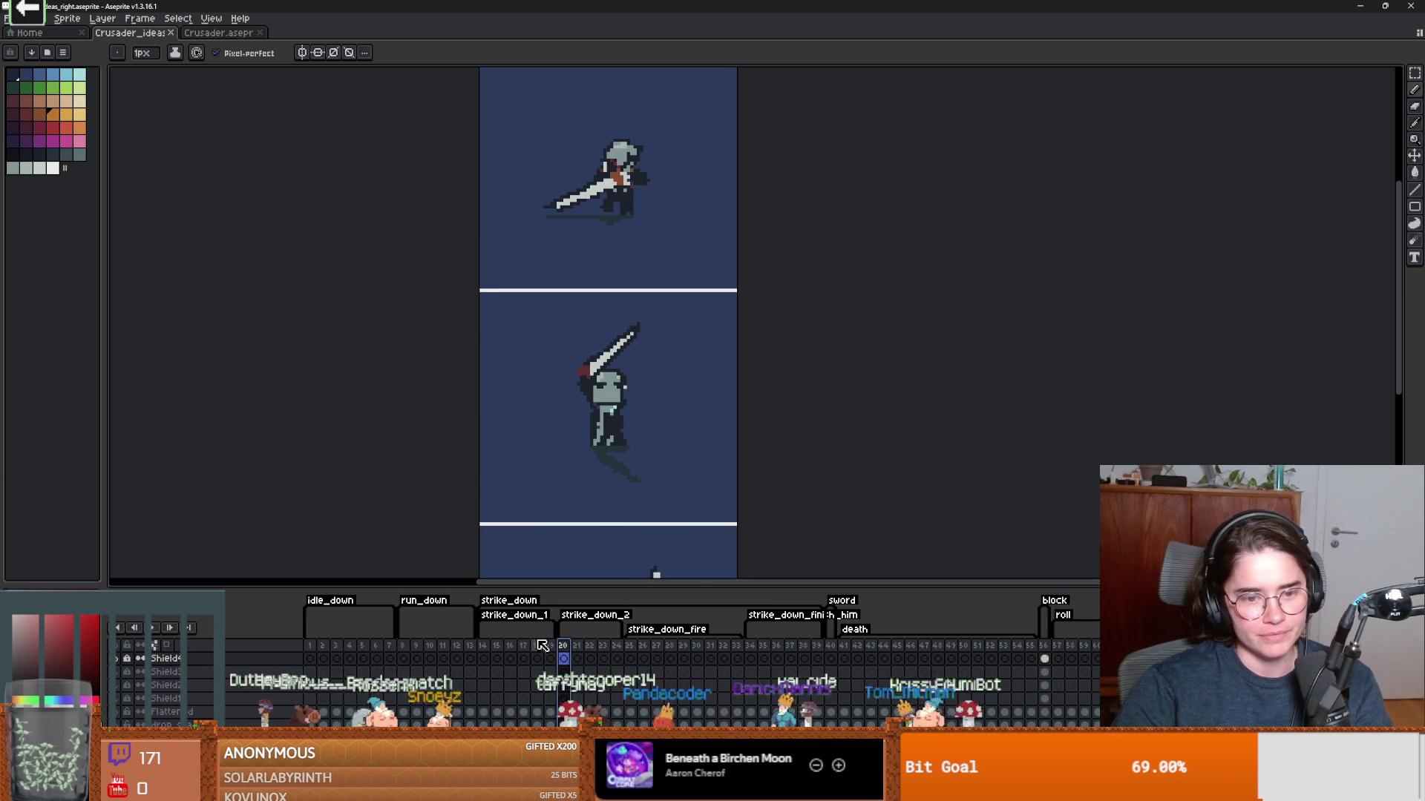
Revisit slash frames 18, 17 and 19, then return to the Crusader file.
left_click(525, 654)
left_click(538, 653)
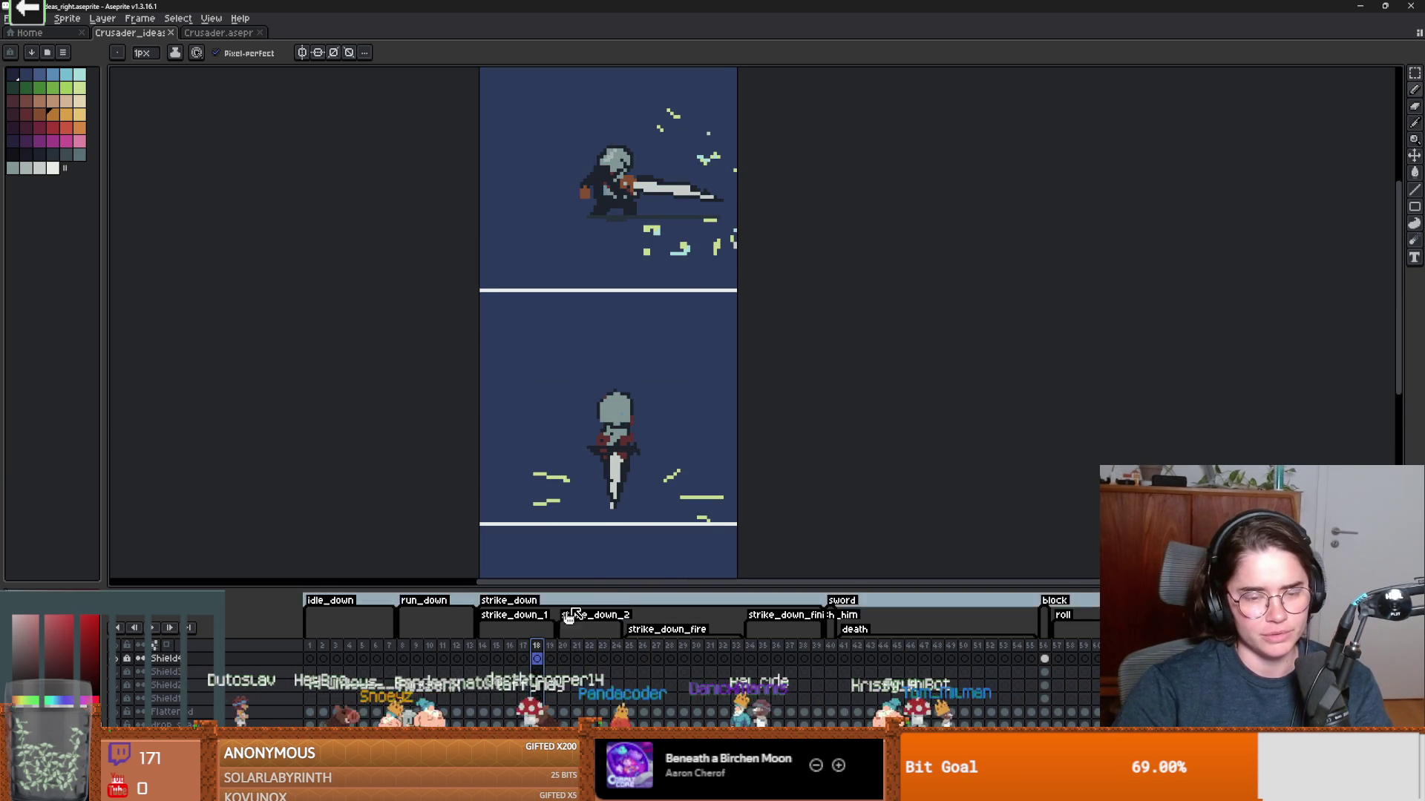
left_click(527, 653)
scroll(616, 516, "down", 1)
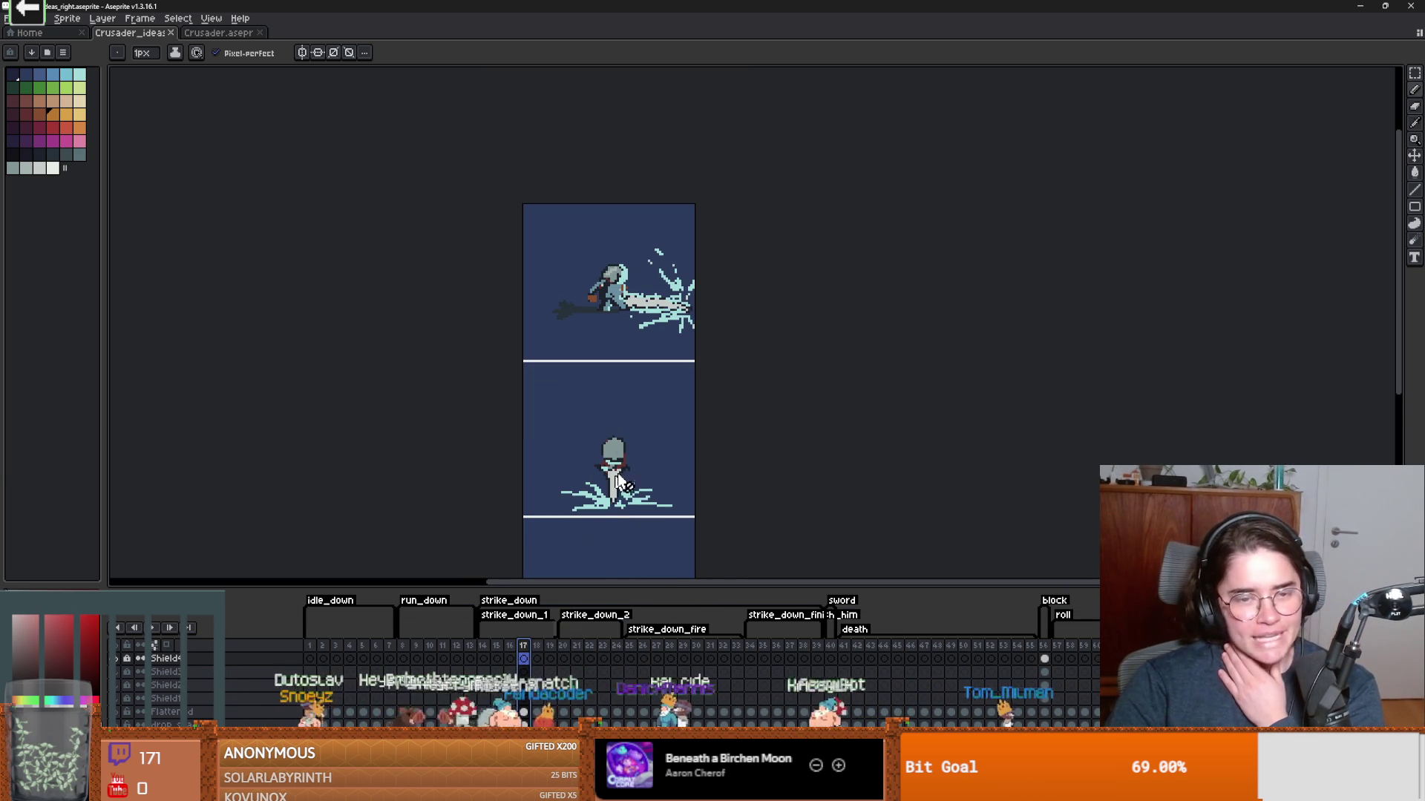
scroll(619, 481, "up", 1)
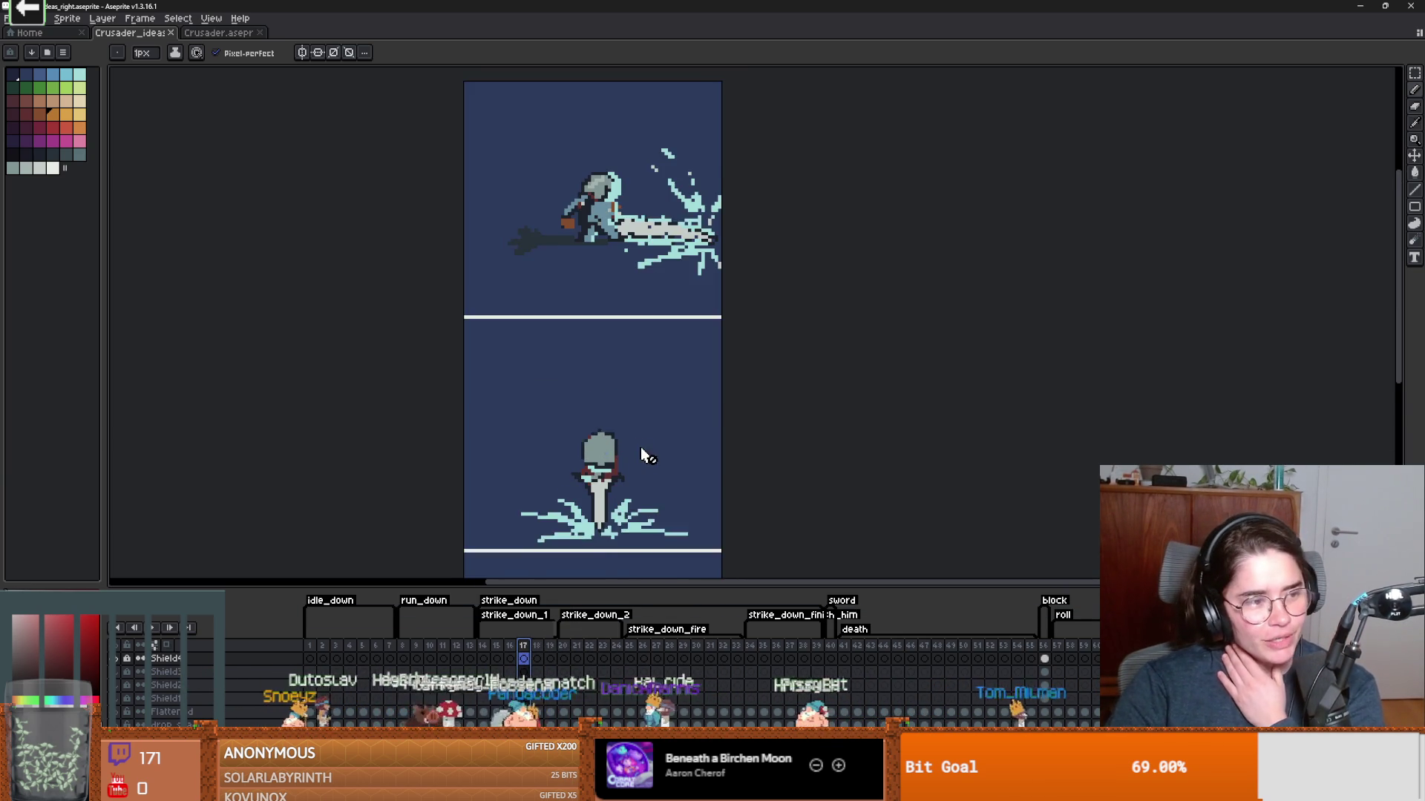
left_click(538, 653)
left_click(550, 653)
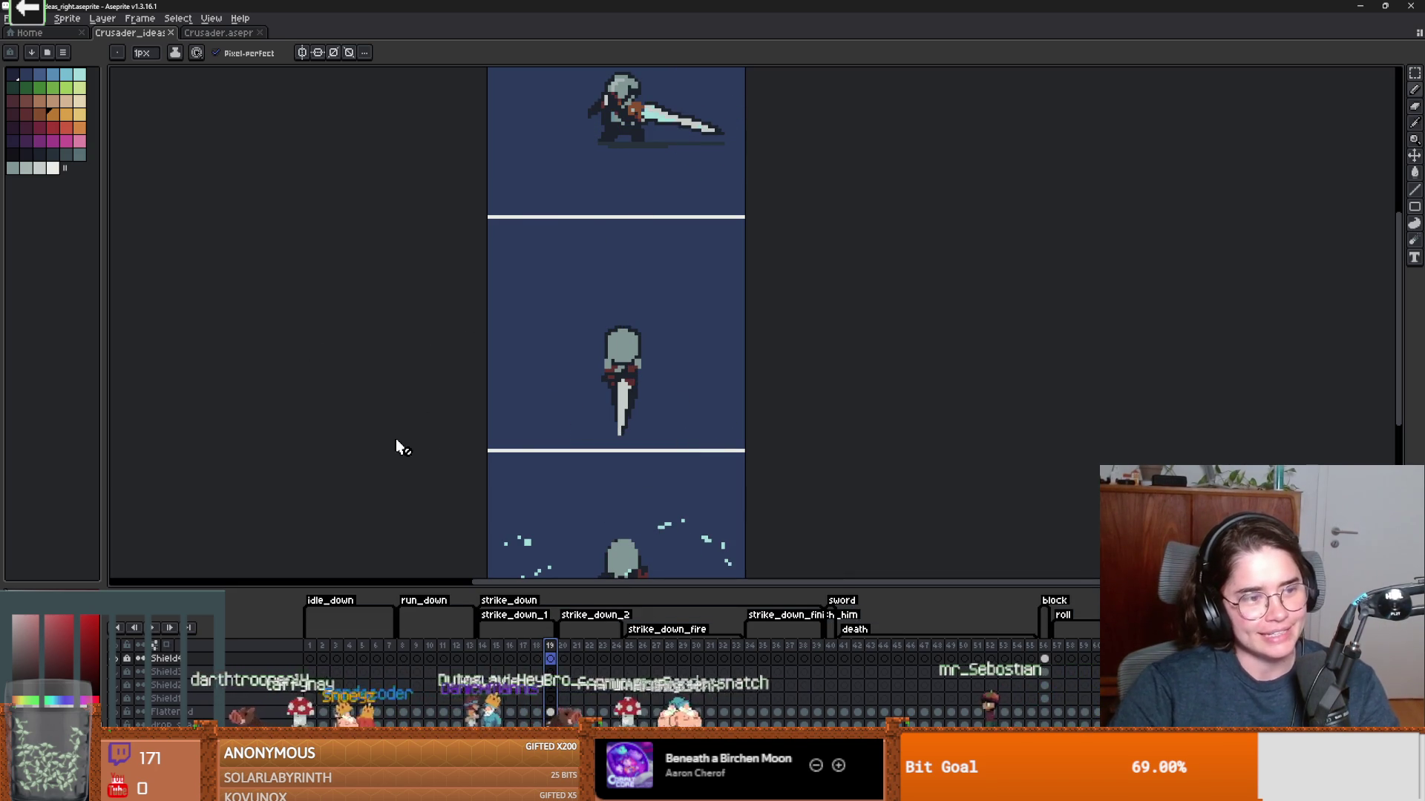
left_click(204, 40)
Compare the knight's sword-holding poses in frames 5 to 7, stepping with period and comma.
scroll(525, 503, "down", 3)
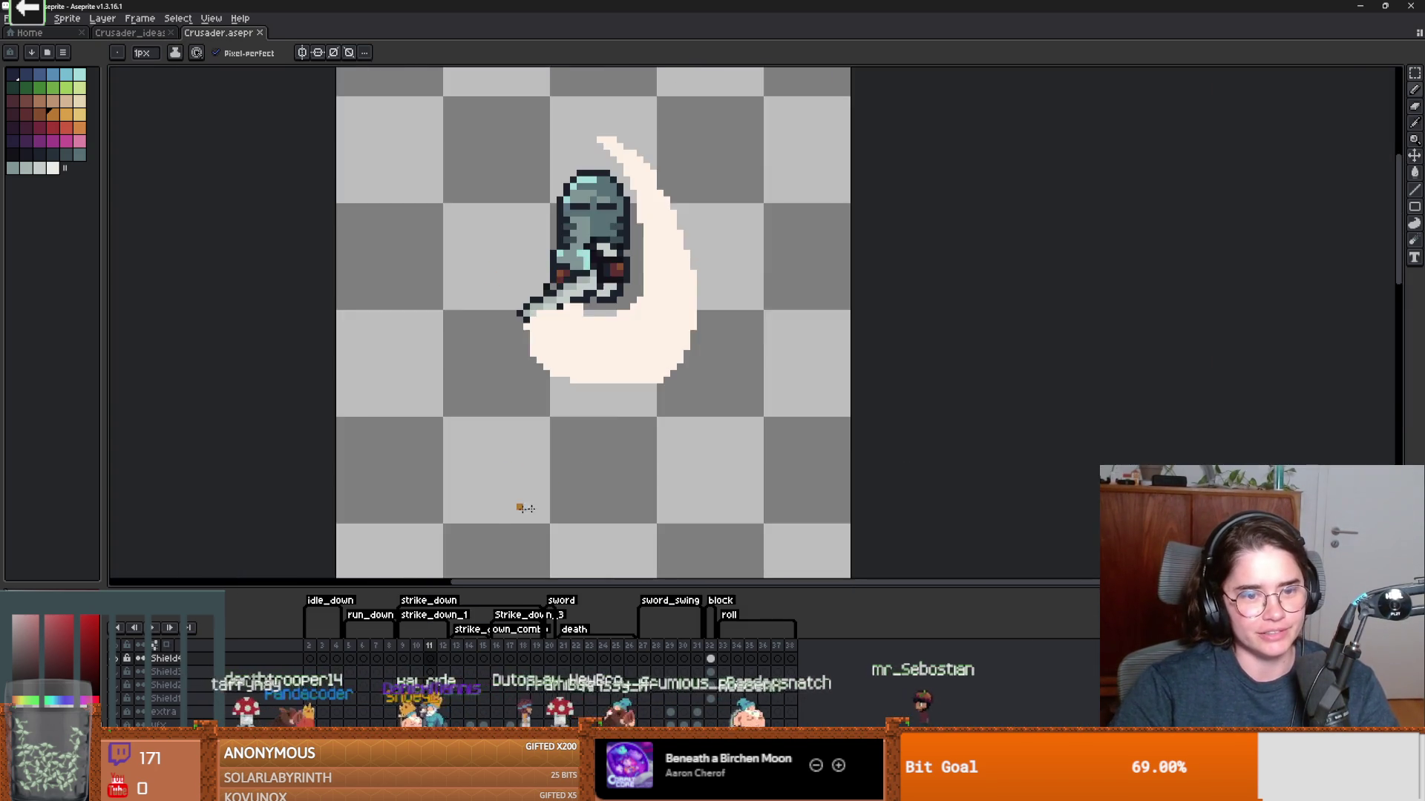
scroll(584, 419, "up", 1)
left_click(346, 647)
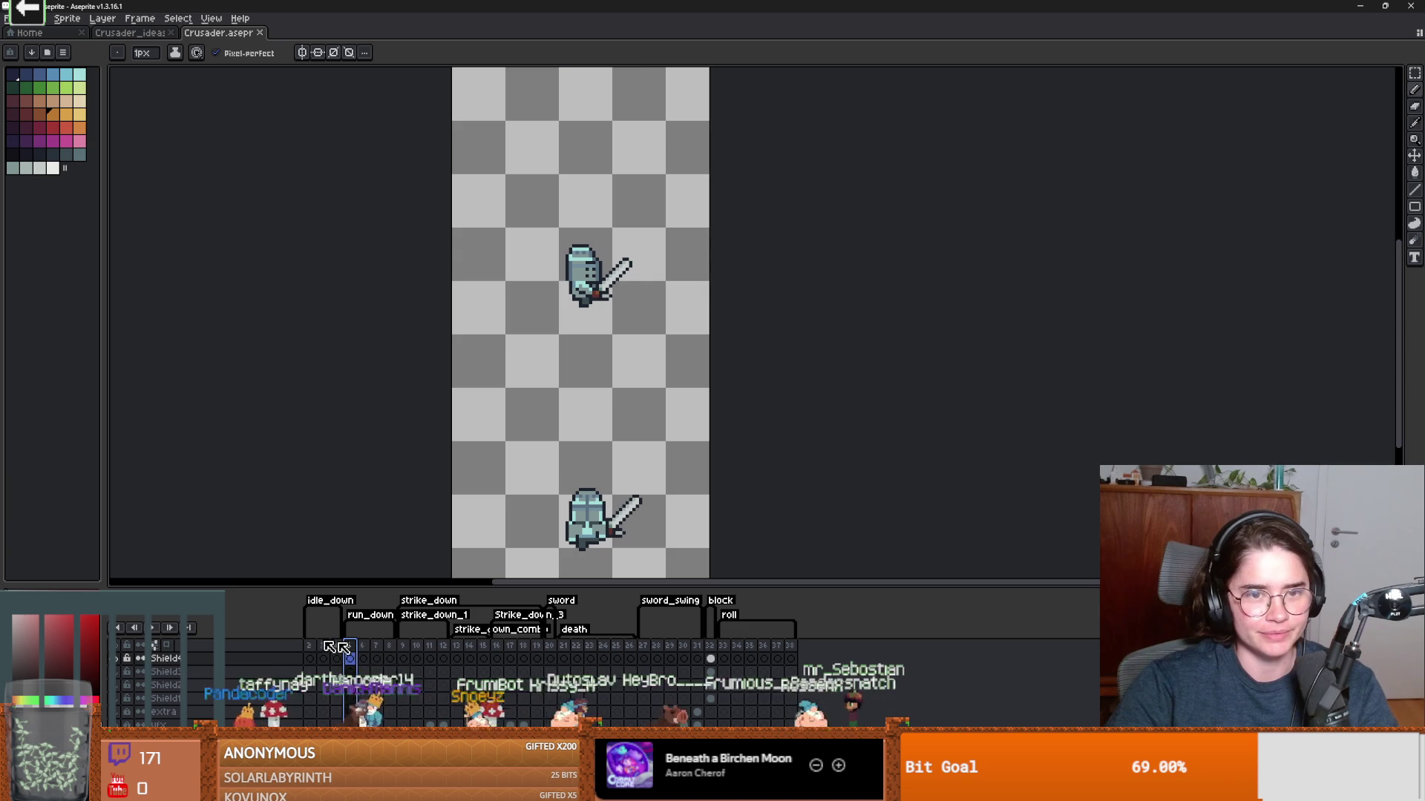
key("period")
scroll(559, 349, "down", 1)
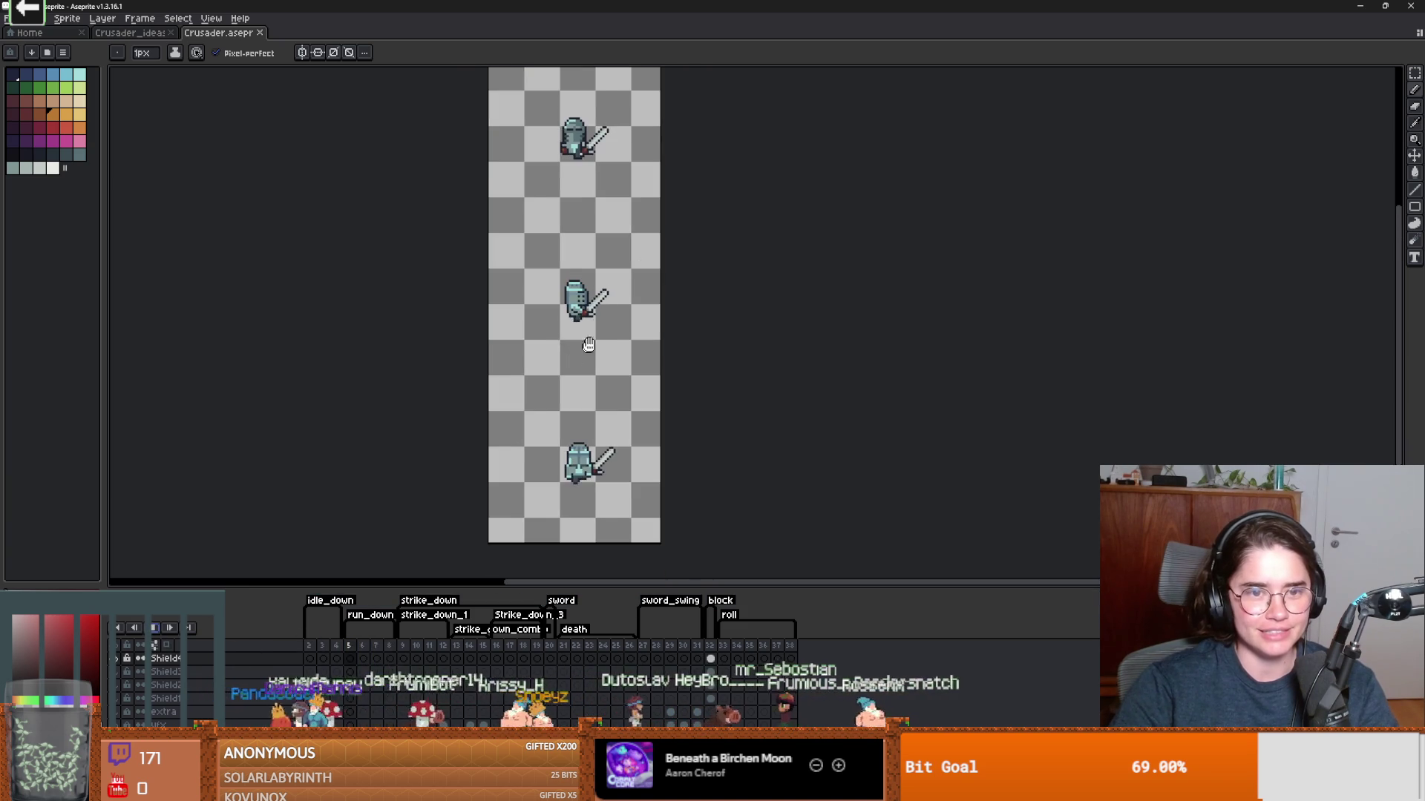
scroll(598, 320, "up", 1)
key("period")
left_click_drag(599, 321, 613, 334)
key("comma")
key("comma")
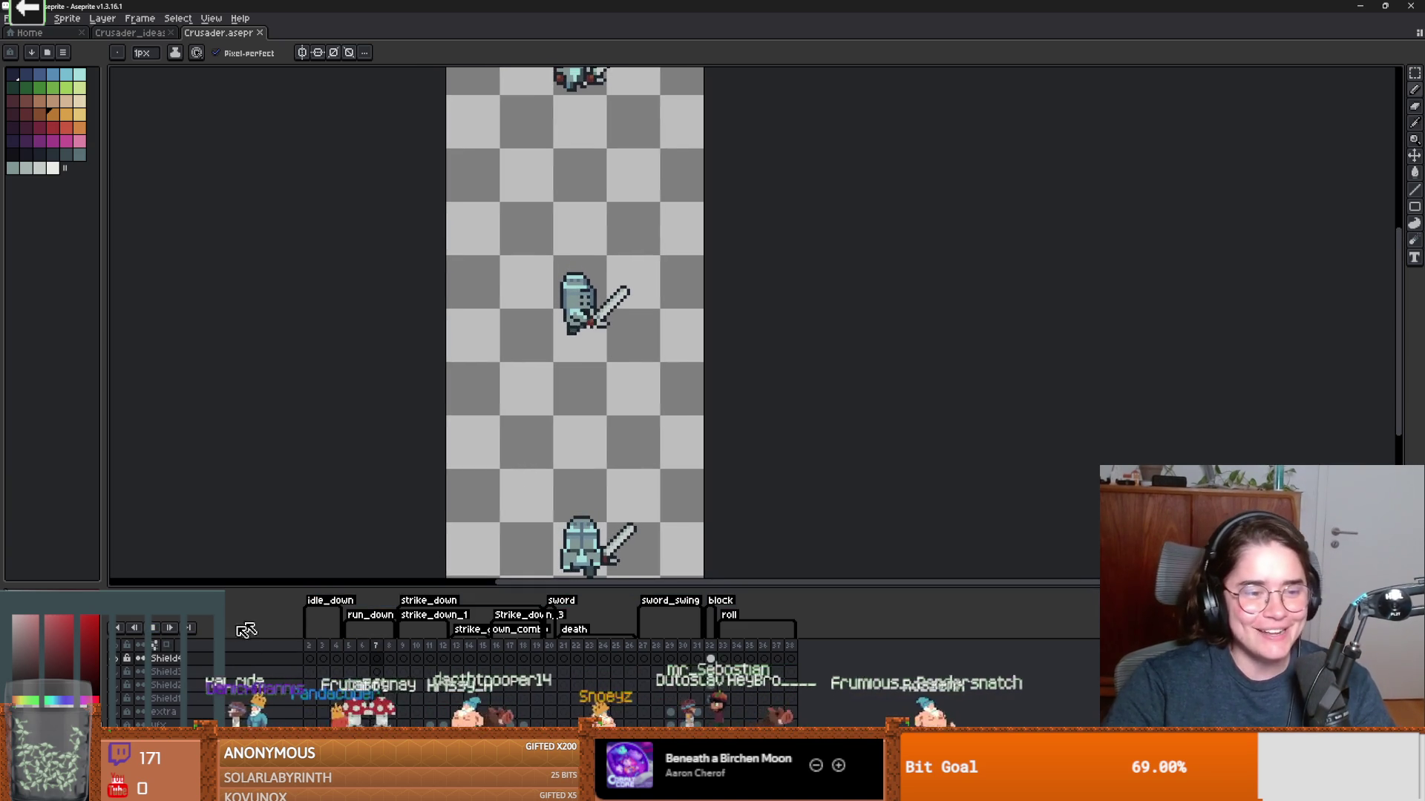
left_click(158, 630)
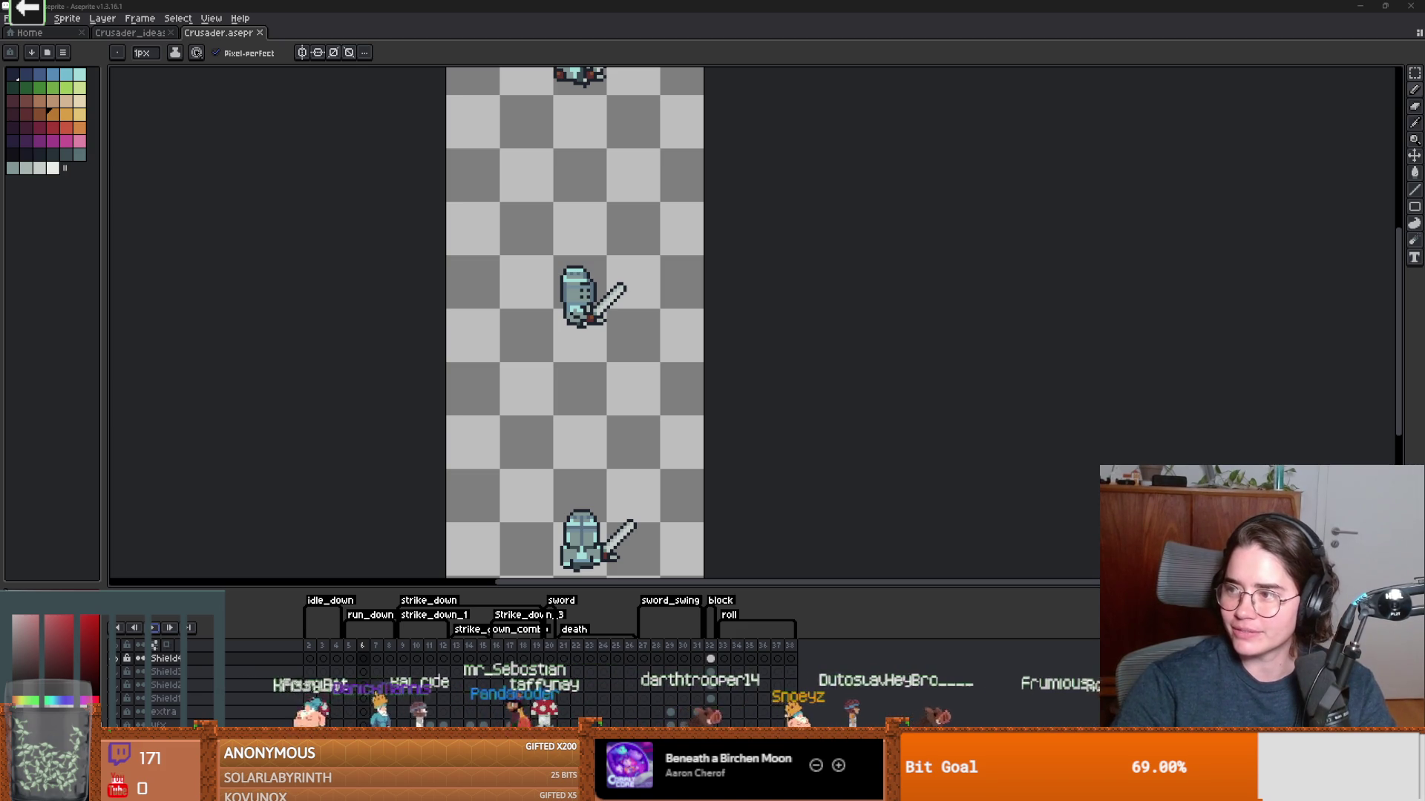
Play the Shovel Knight: Treasure Trove trailer on its Steam page in full screen.
key("alt+Tab")
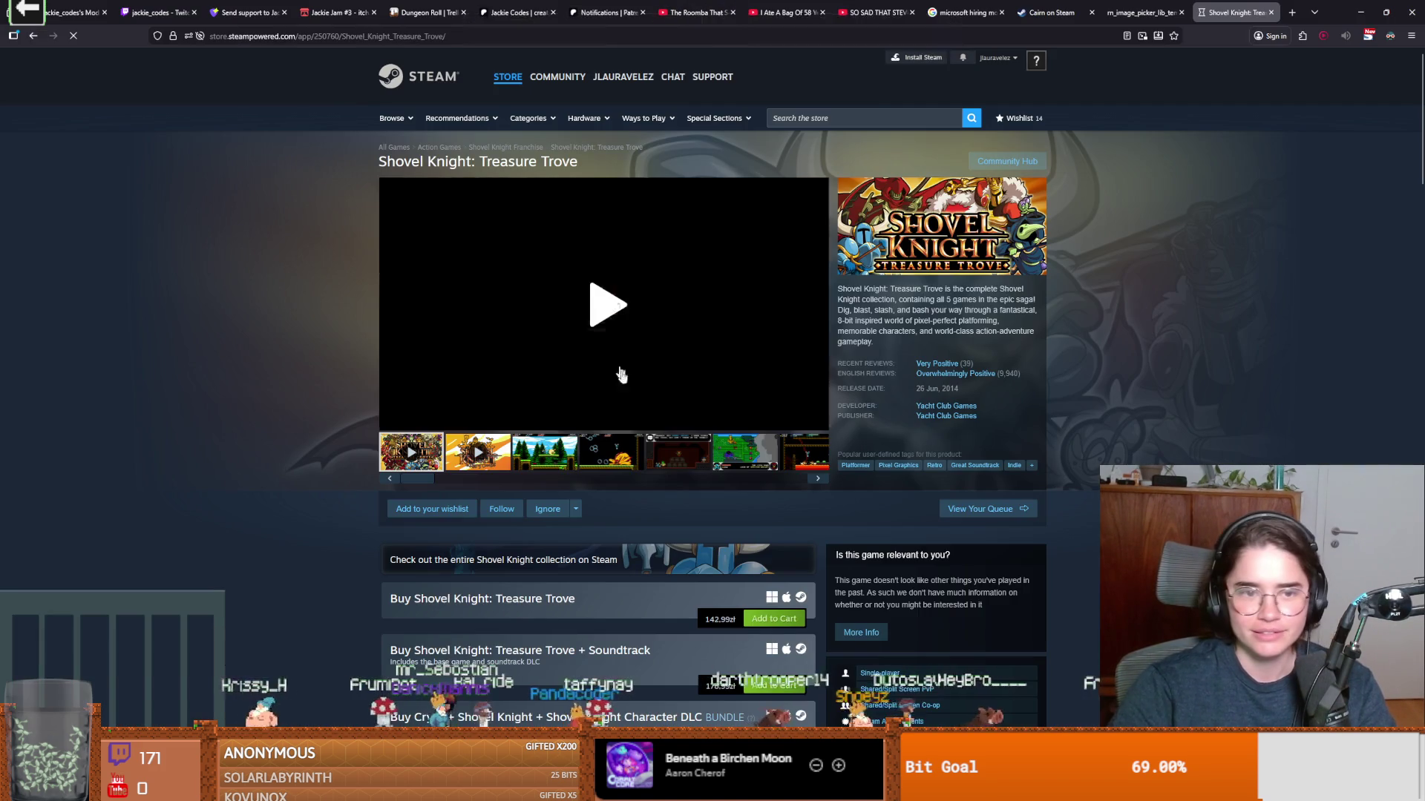
left_click(570, 332)
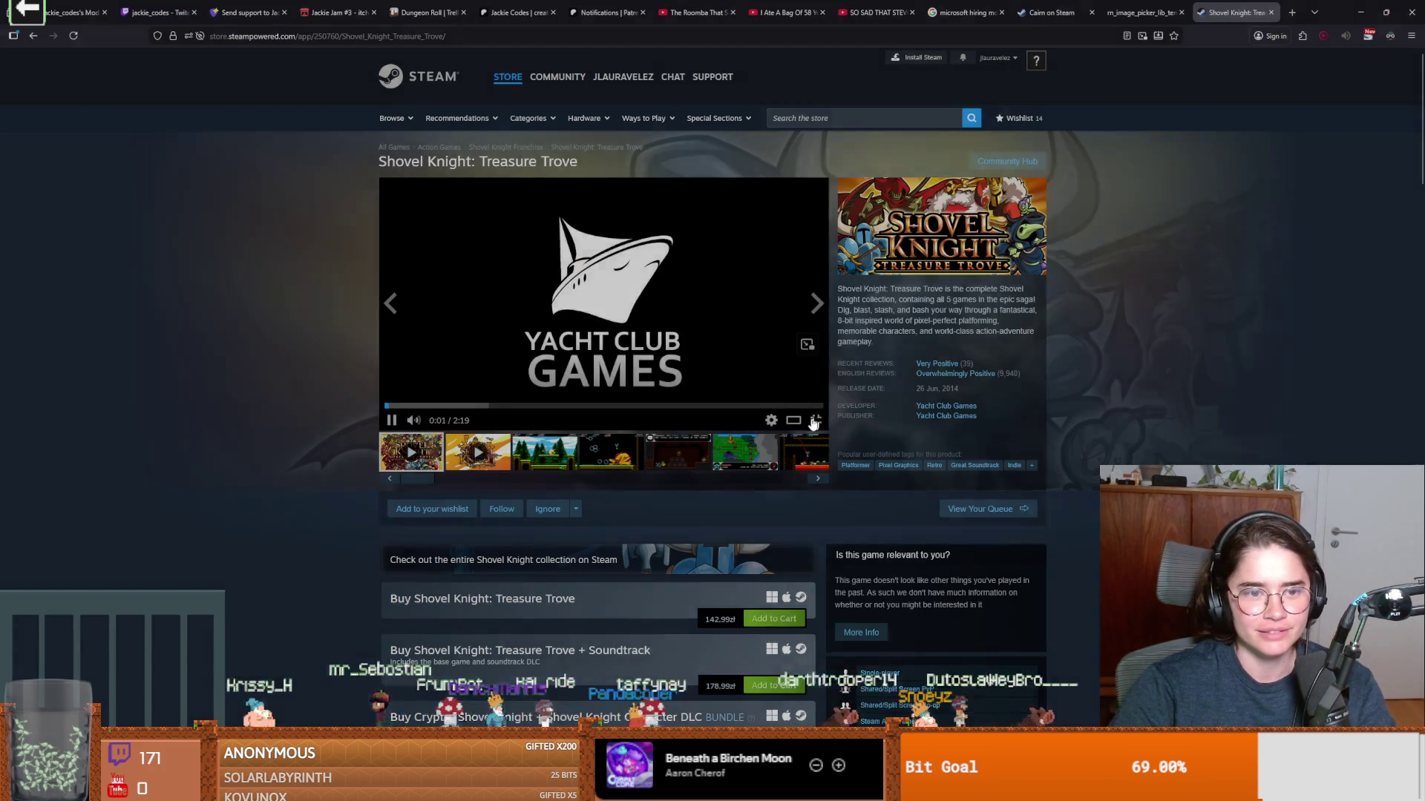
left_click(813, 416)
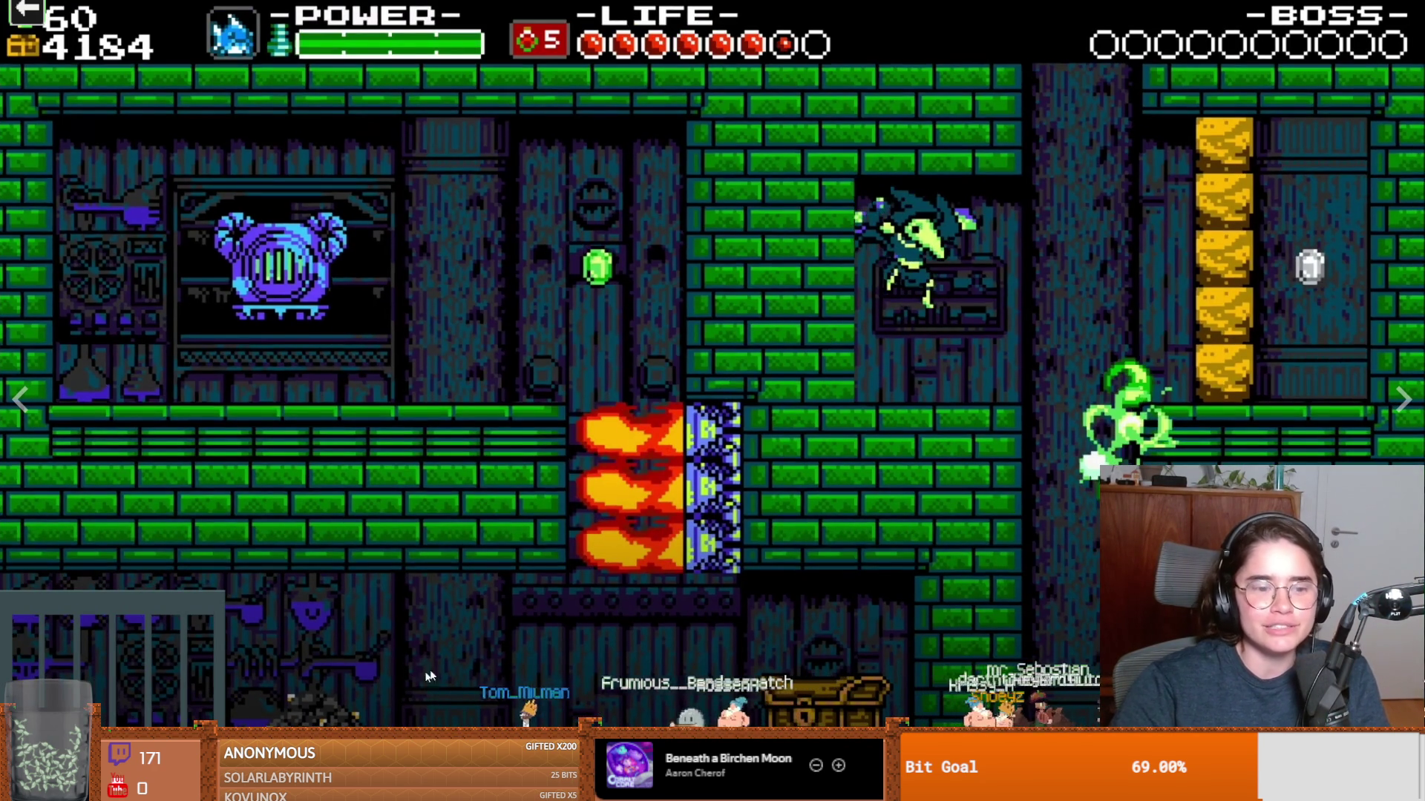
Exit the full-screen trailer, select part of the page title, and return to Aseprite.
key("Escape")
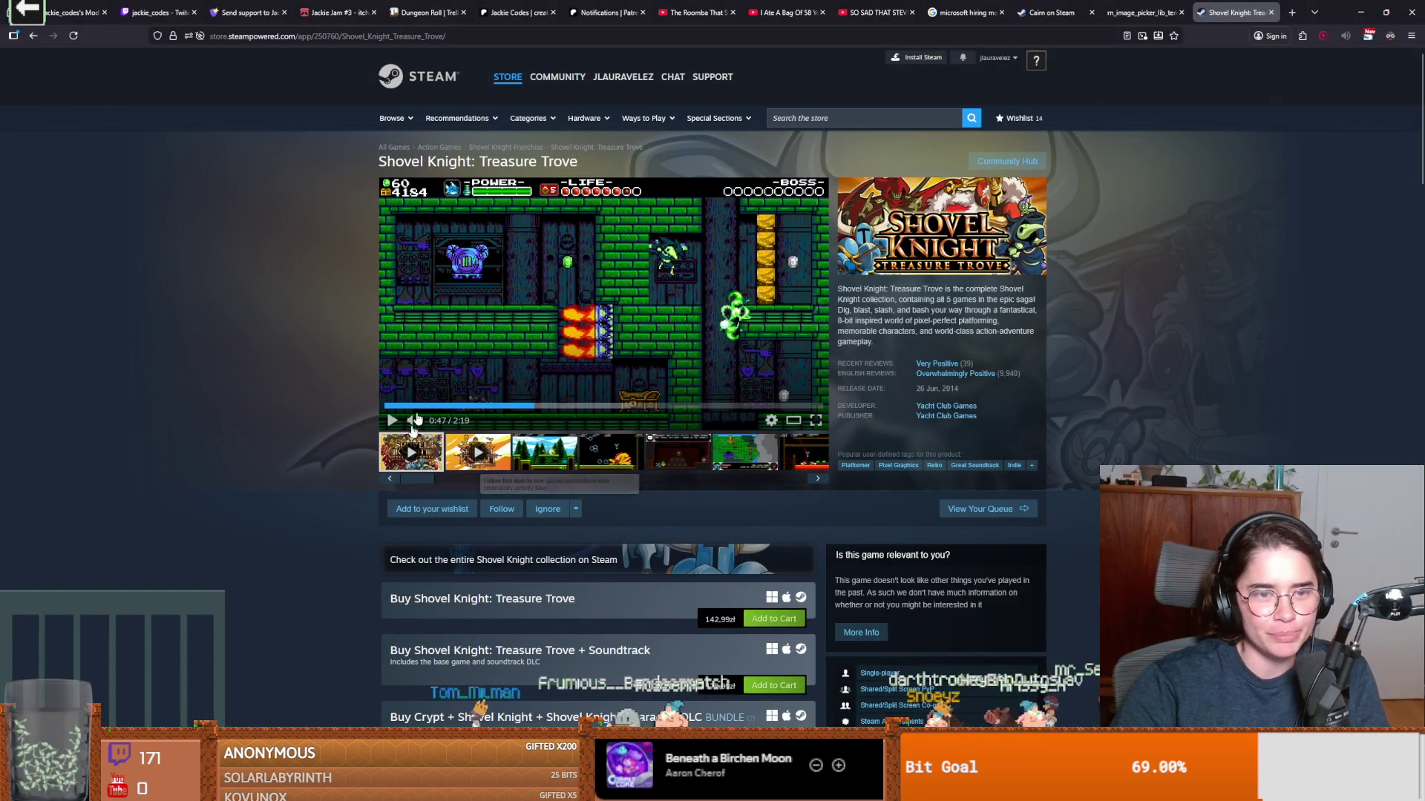
left_click_drag(379, 162, 449, 162)
left_click(463, 162)
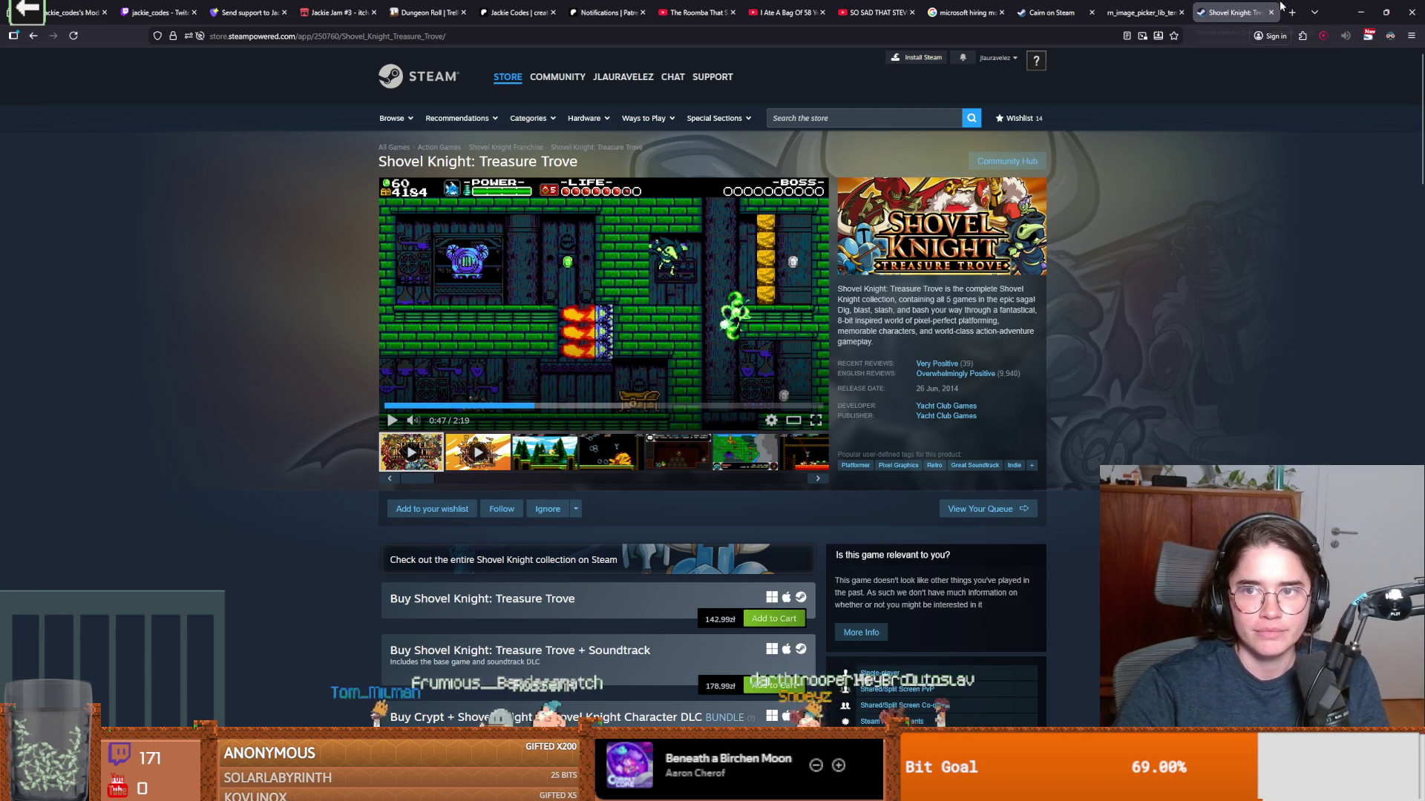
key("alt+Tab")
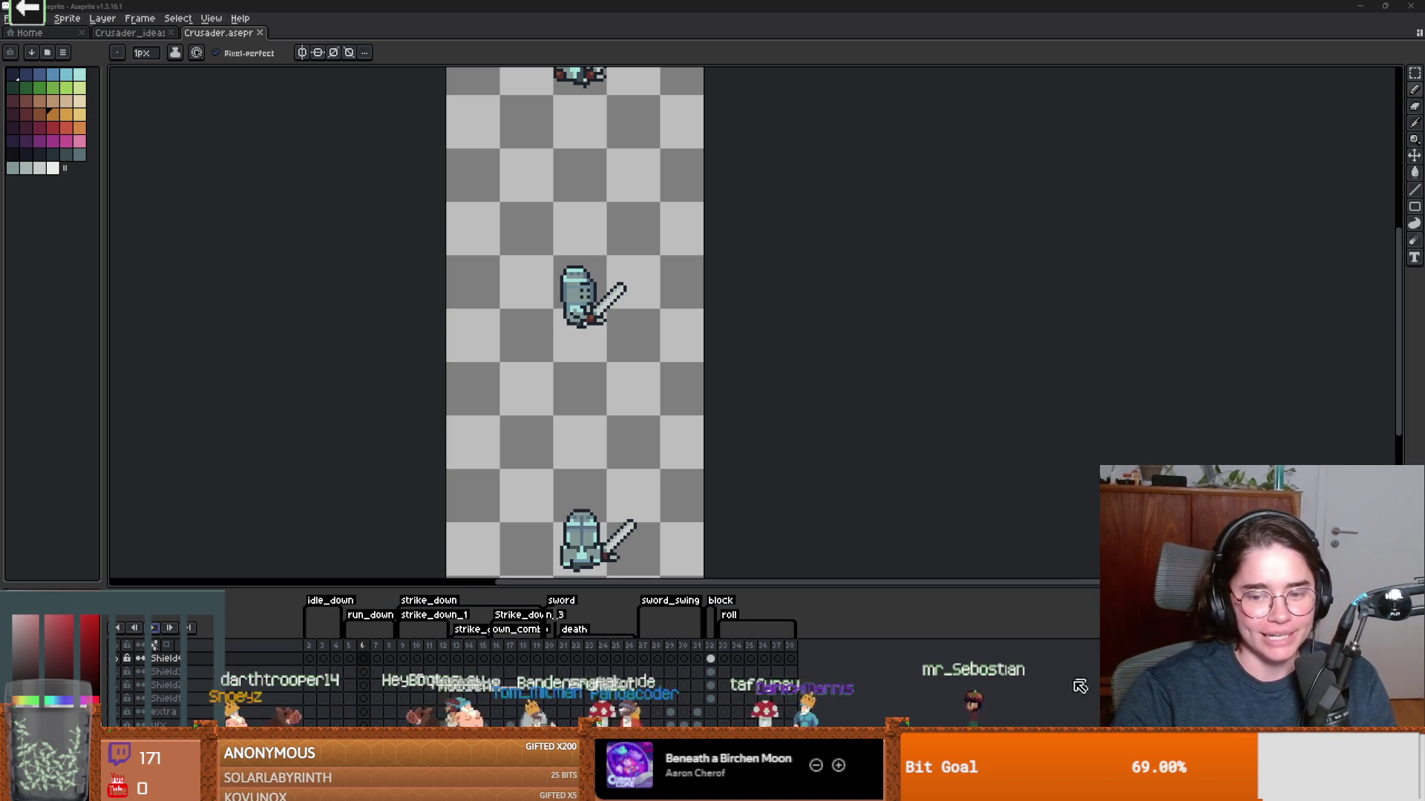
Switch past the Signal.gd editor to the Dungeon Roll project editor.
key("alt+Tab")
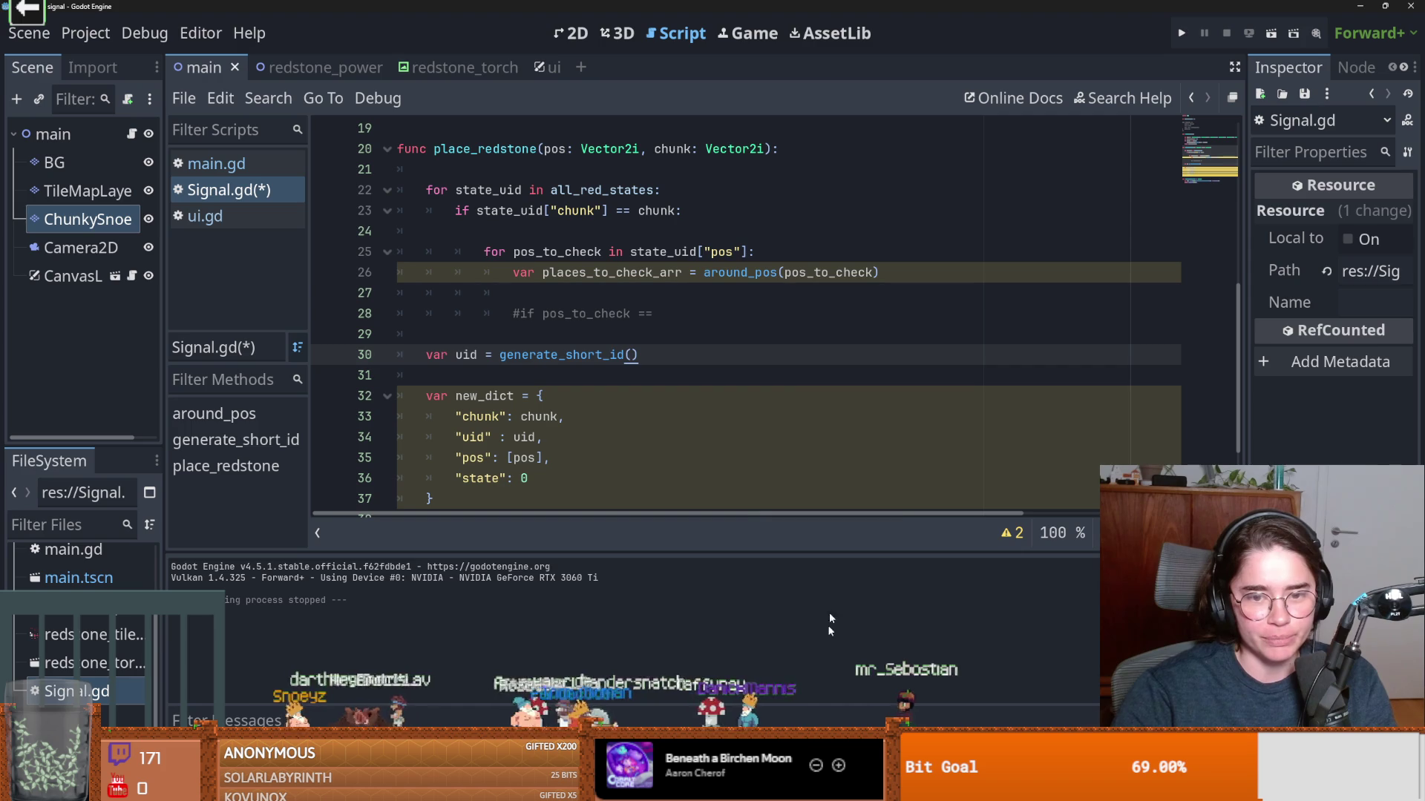
key("alt+Tab")
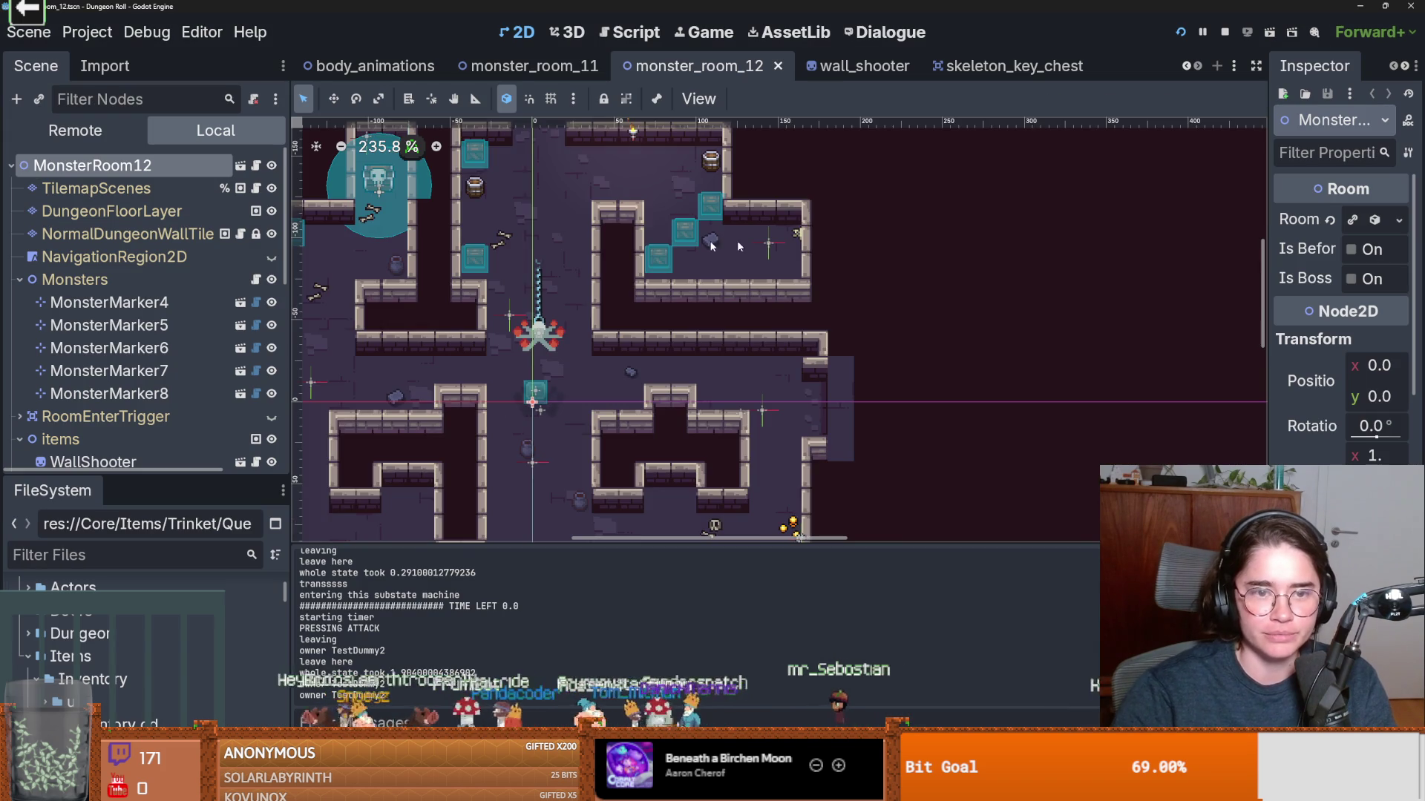
scroll(648, 283, "down", 2)
scroll(648, 284, "up", 3)
scroll(629, 366, "up", 1)
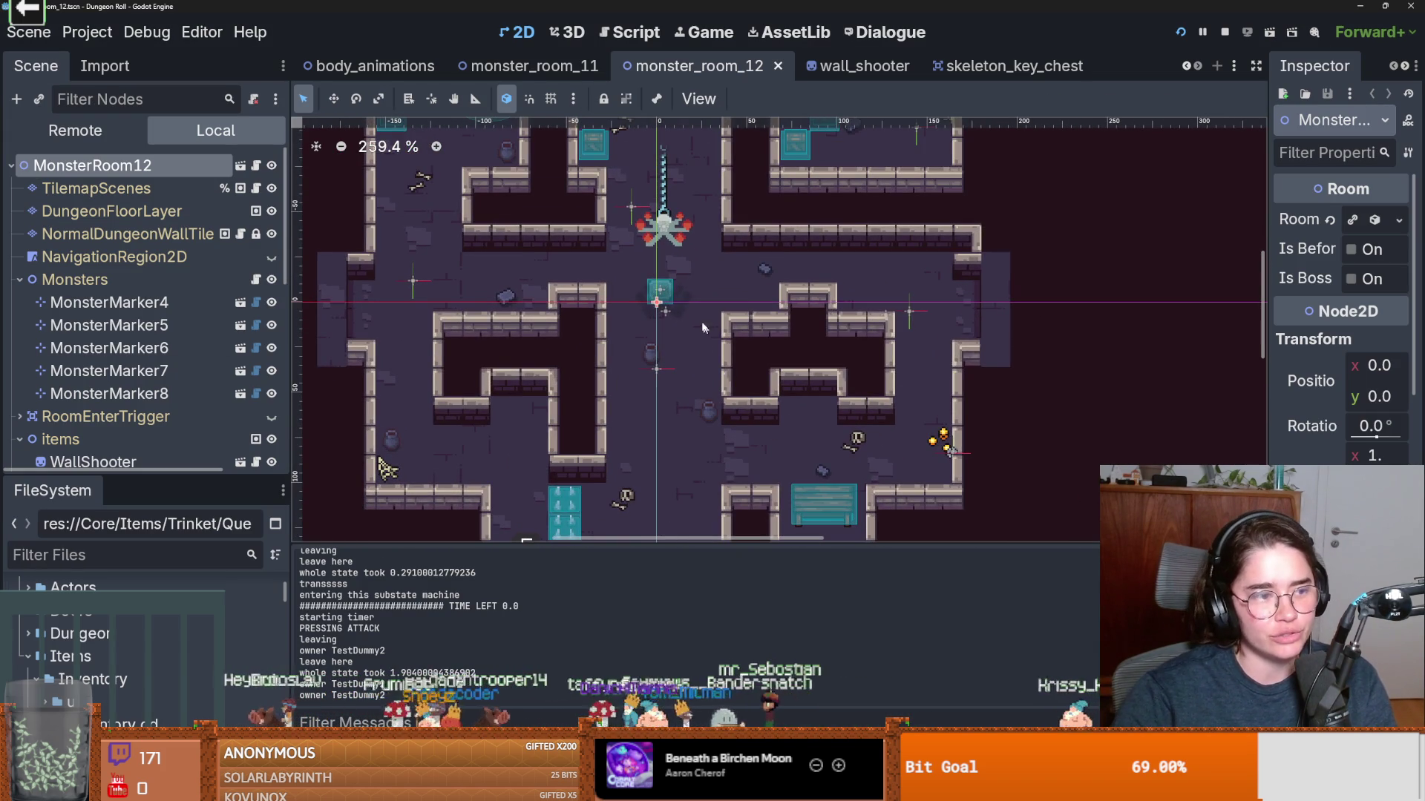
scroll(532, 298, "up", 1)
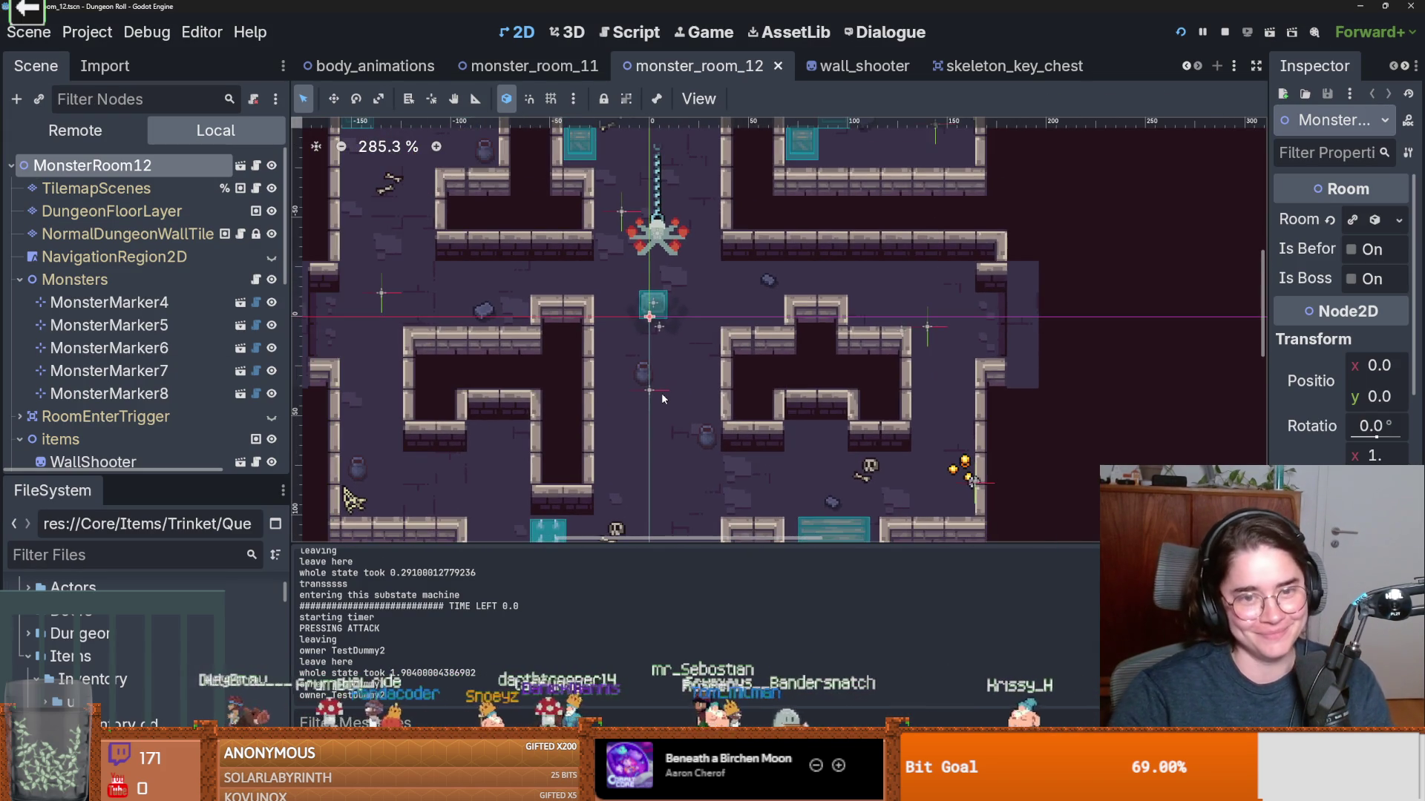
scroll(698, 378, "down", 2)
scroll(730, 326, "up", 1)
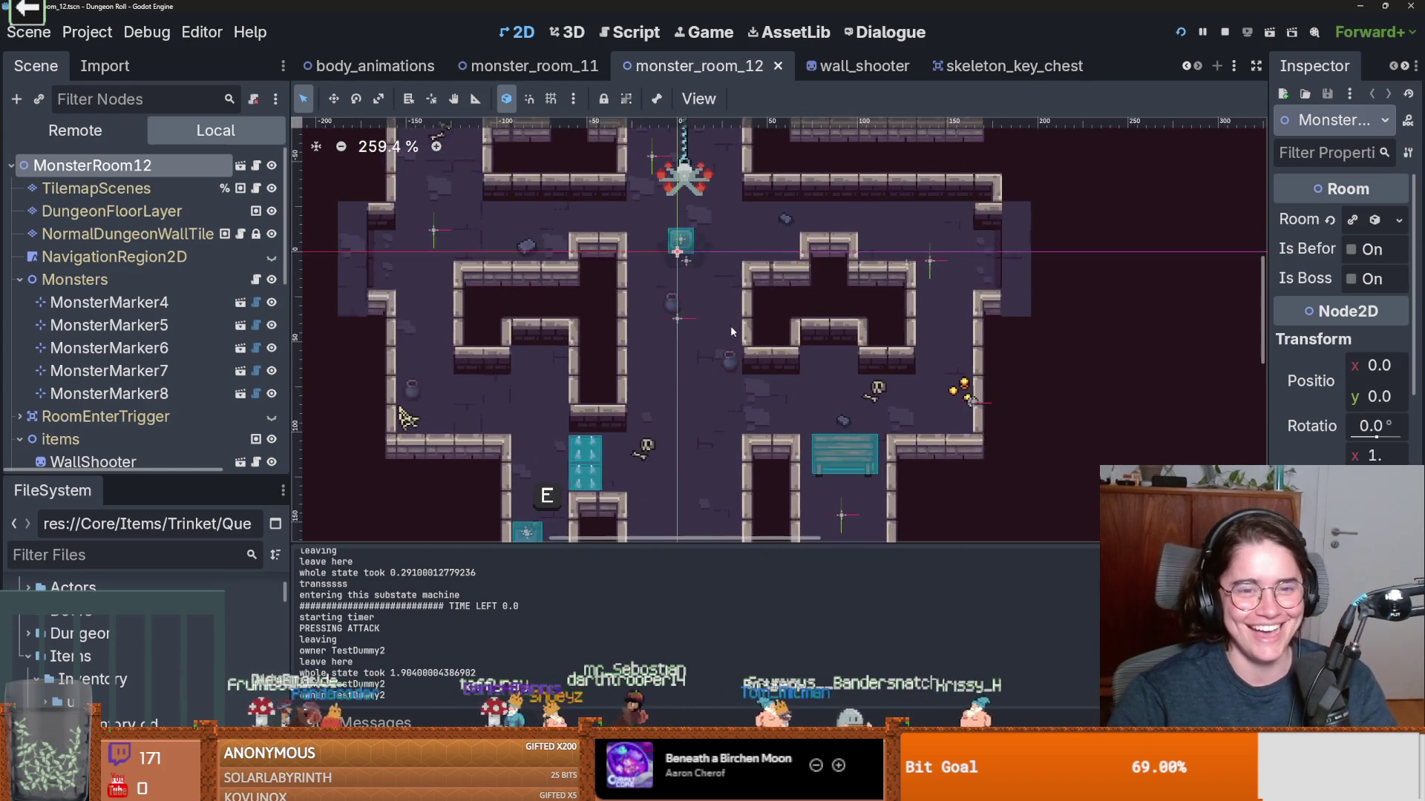
scroll(663, 327, "down", 4)
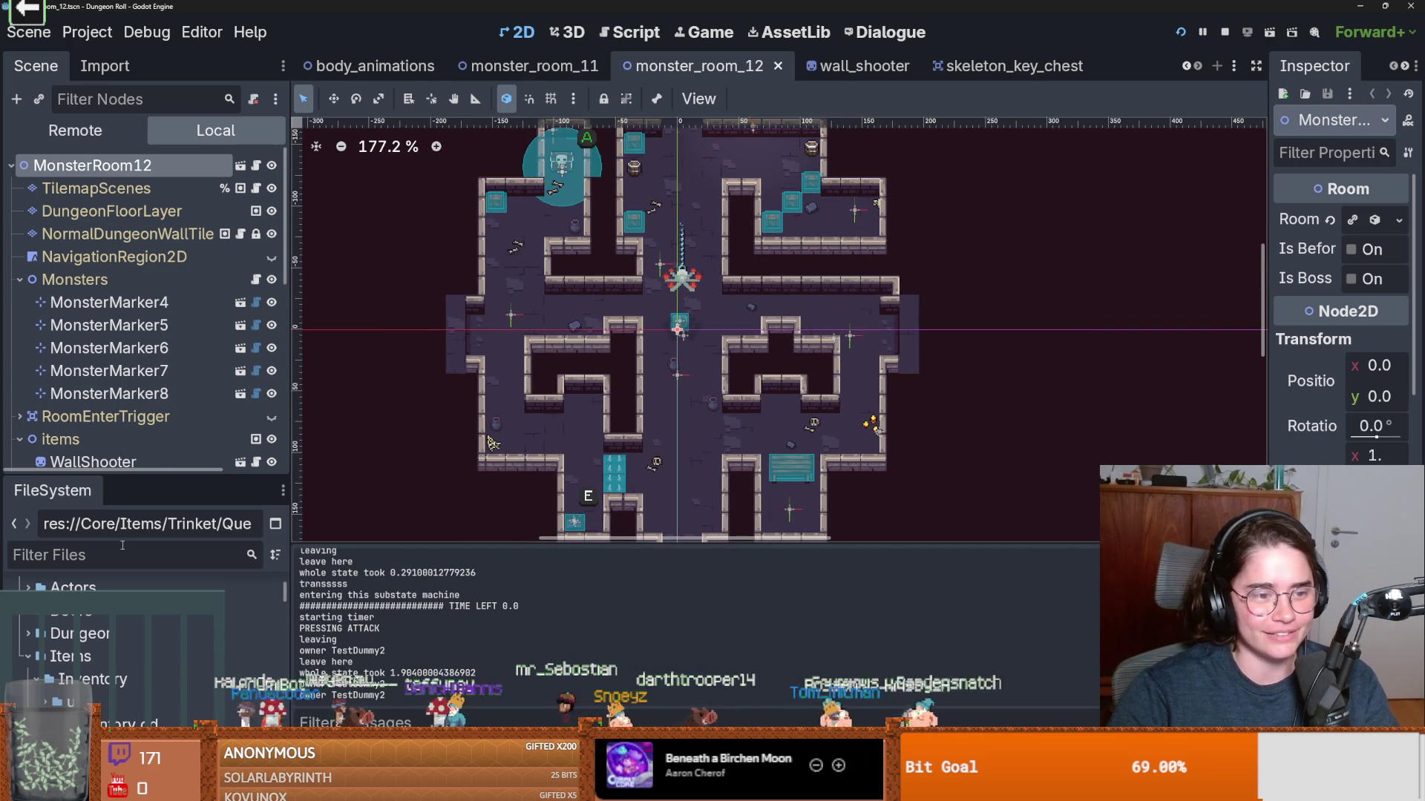
Filter FileSystem by 'monster' and open monster_roomv2.tscn and monster_roomv3.tscn.
left_click(123, 549)
type("monster")
double_click(149, 656)
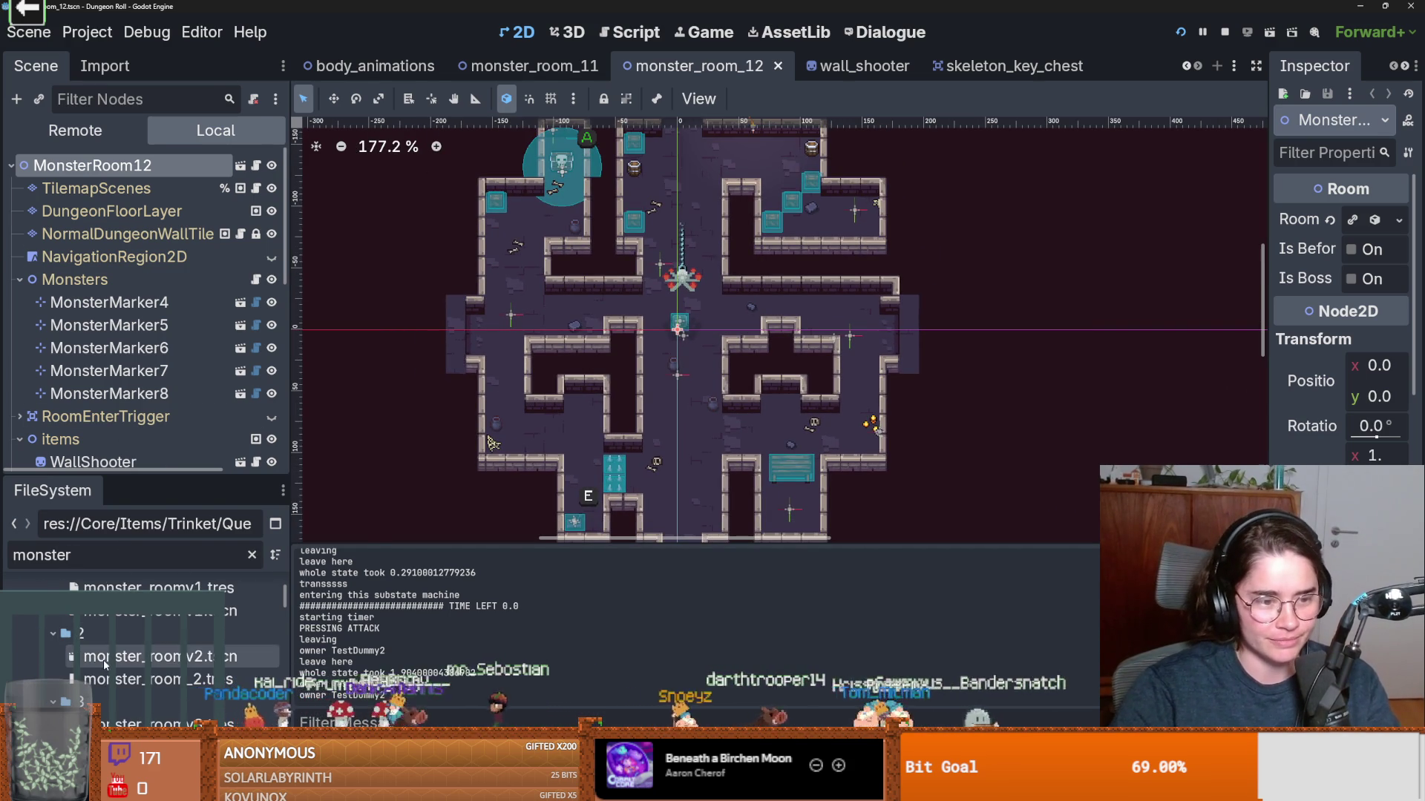
scroll(656, 362, "up", 7)
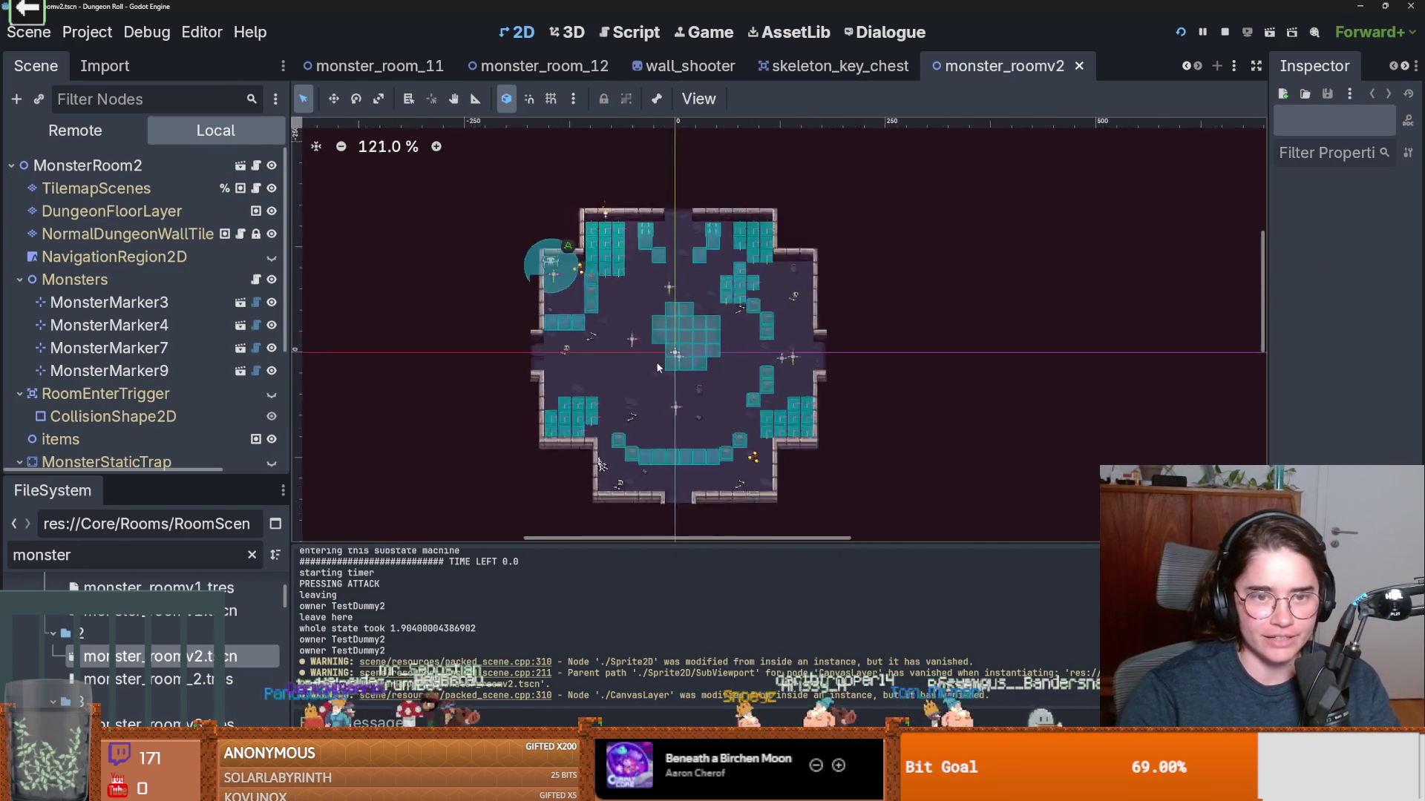
scroll(148, 645, "down", 5)
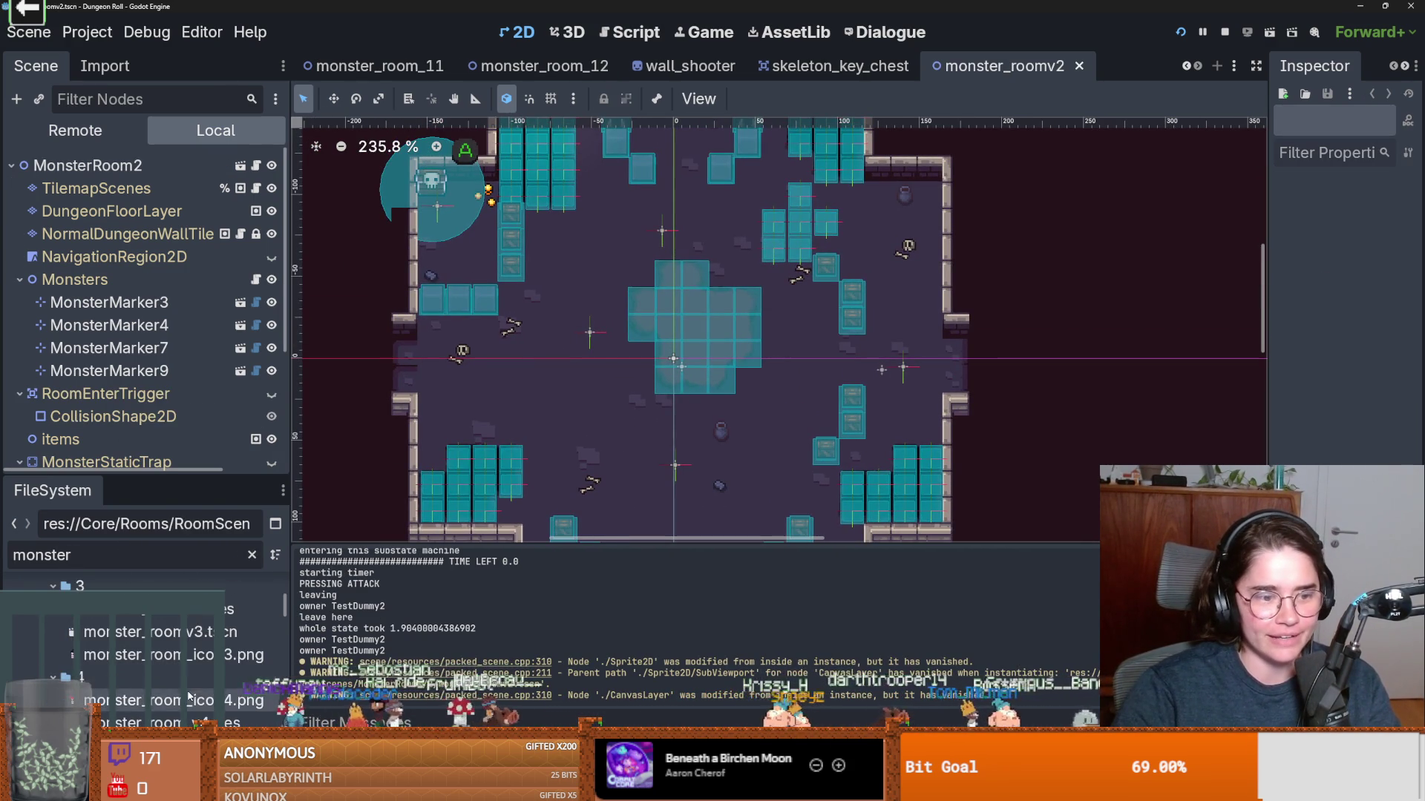
double_click(148, 631)
Bring up the monster_room_v4 scene tab.
scroll(594, 416, "up", 6)
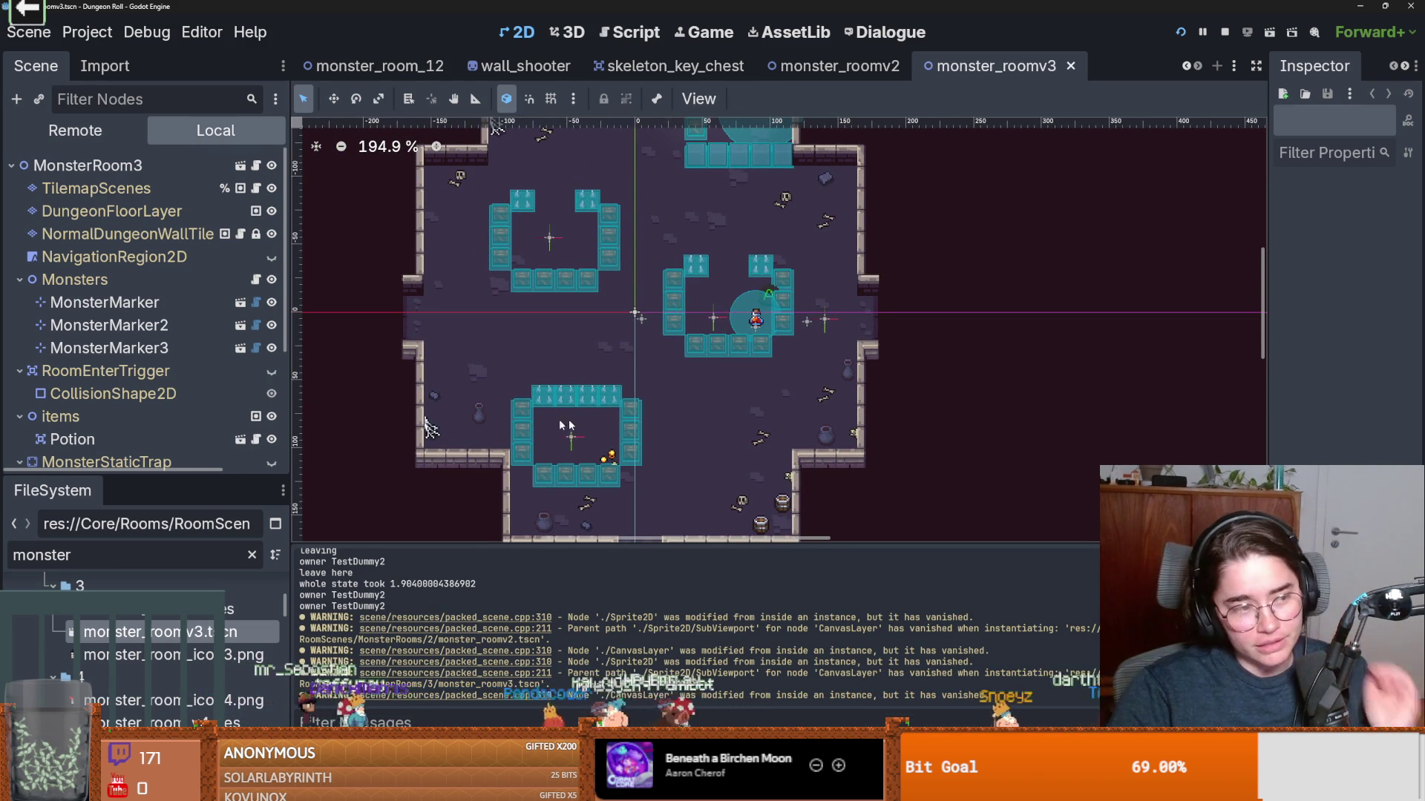
scroll(429, 427, "up", 1)
scroll(429, 427, "down", 2)
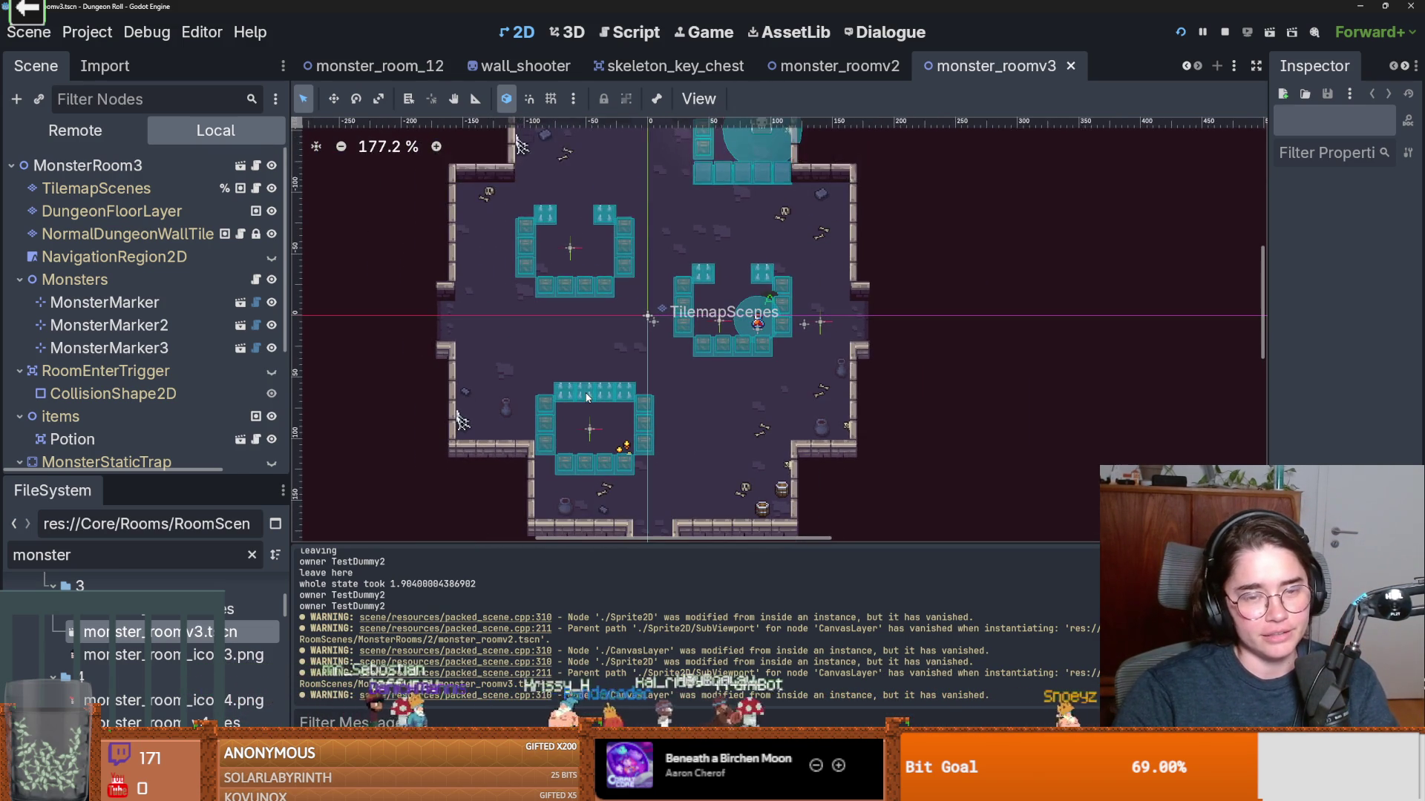
scroll(592, 399, "up", 2)
scroll(580, 384, "down", 2)
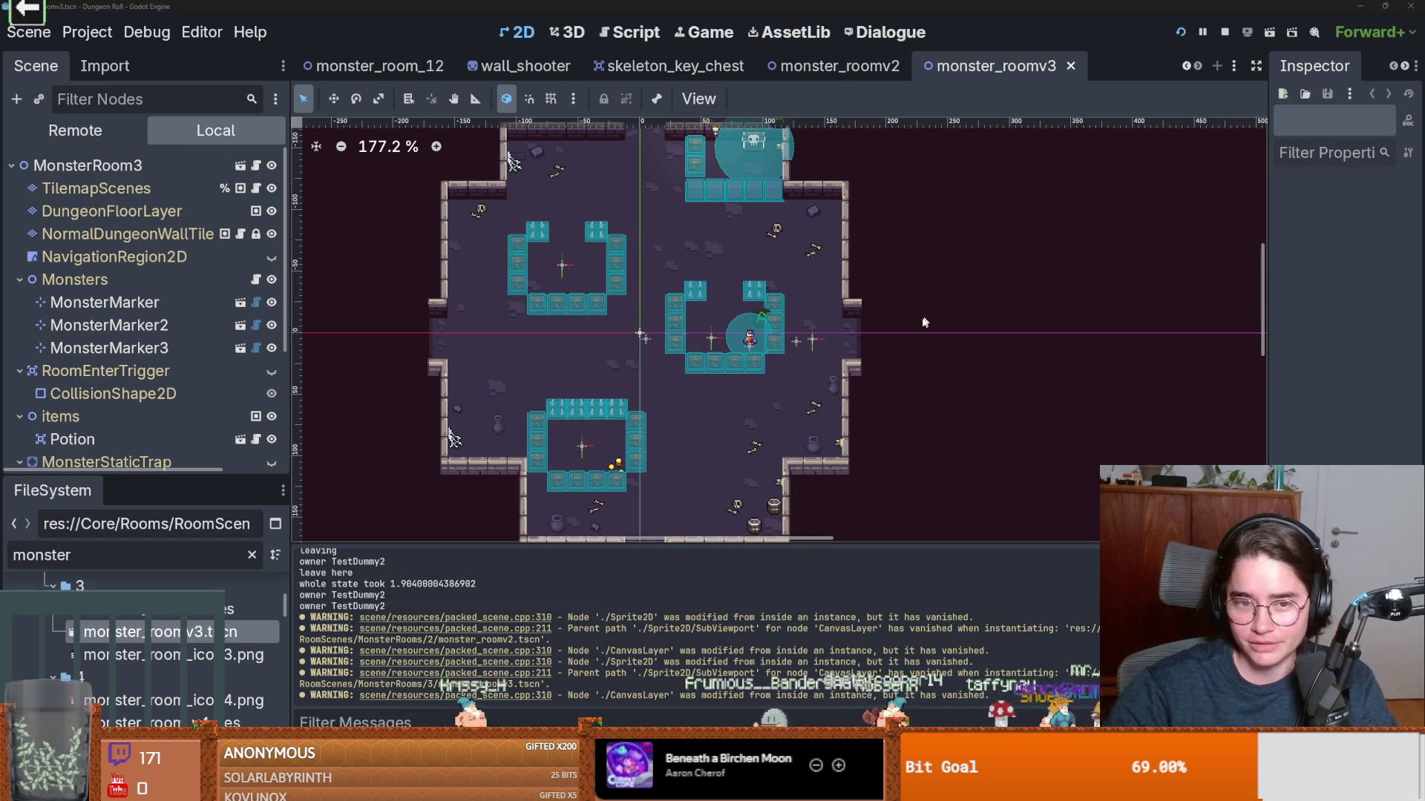
scroll(770, 450, "up", 2)
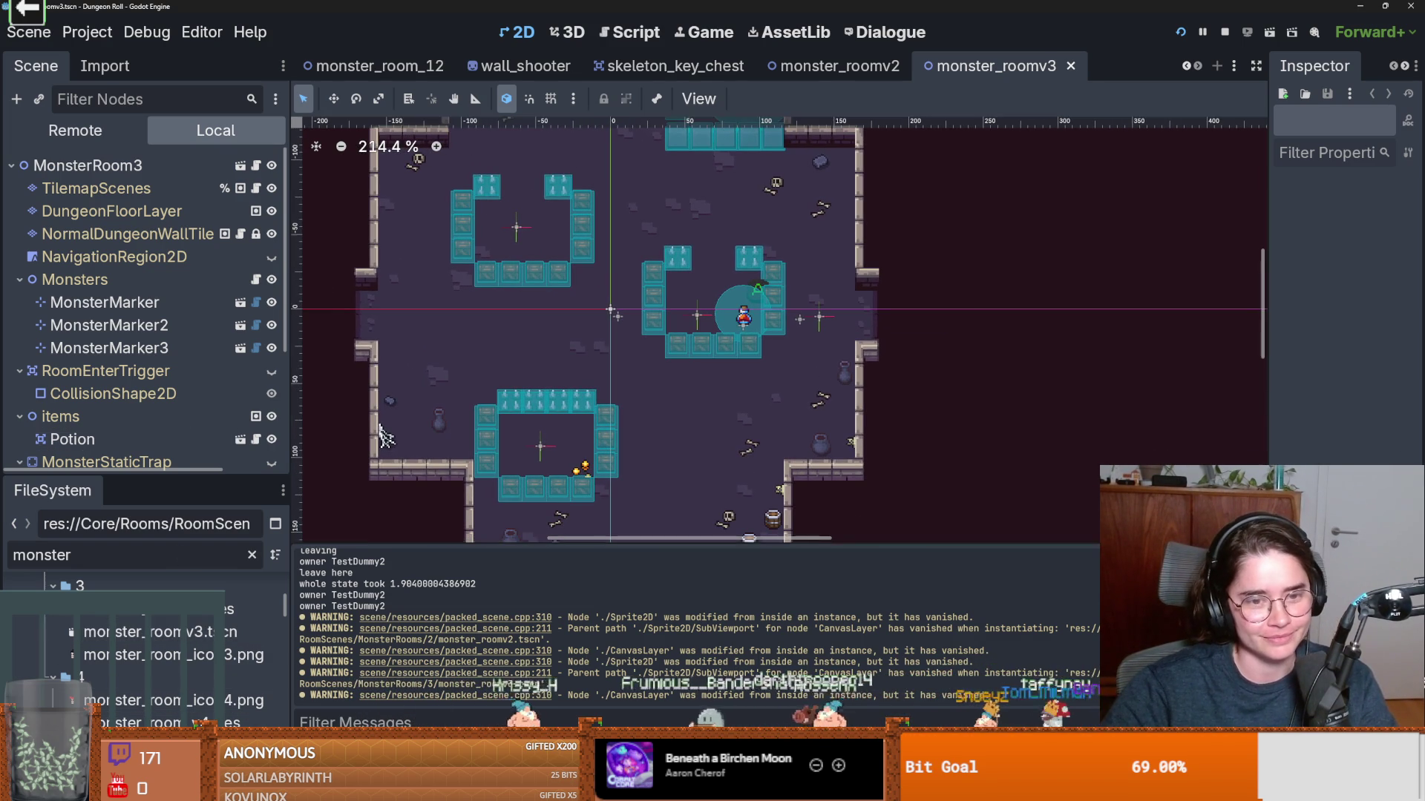
key("ctrl+Tab")
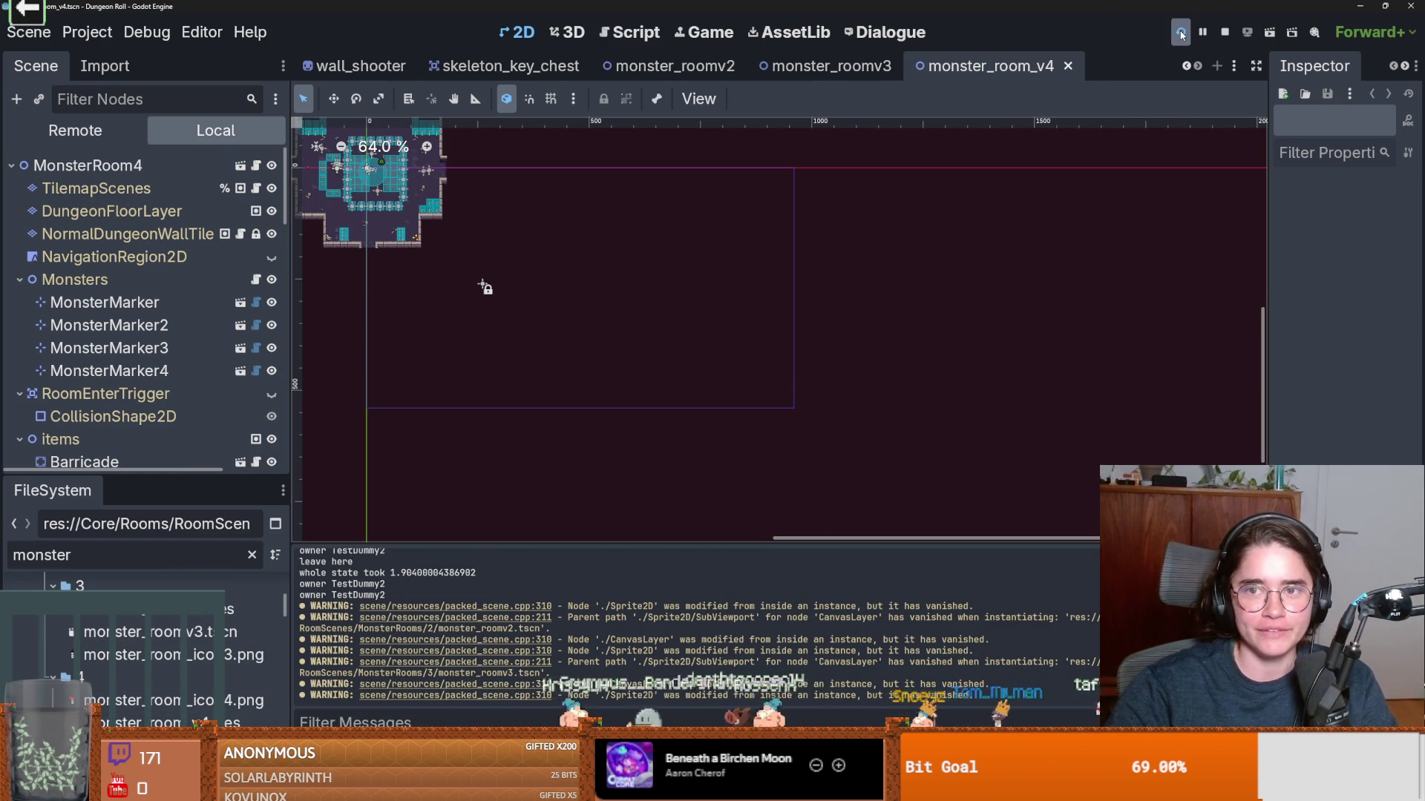
Run the project full-screen and start a new game as the Crusader.
left_click(1181, 34)
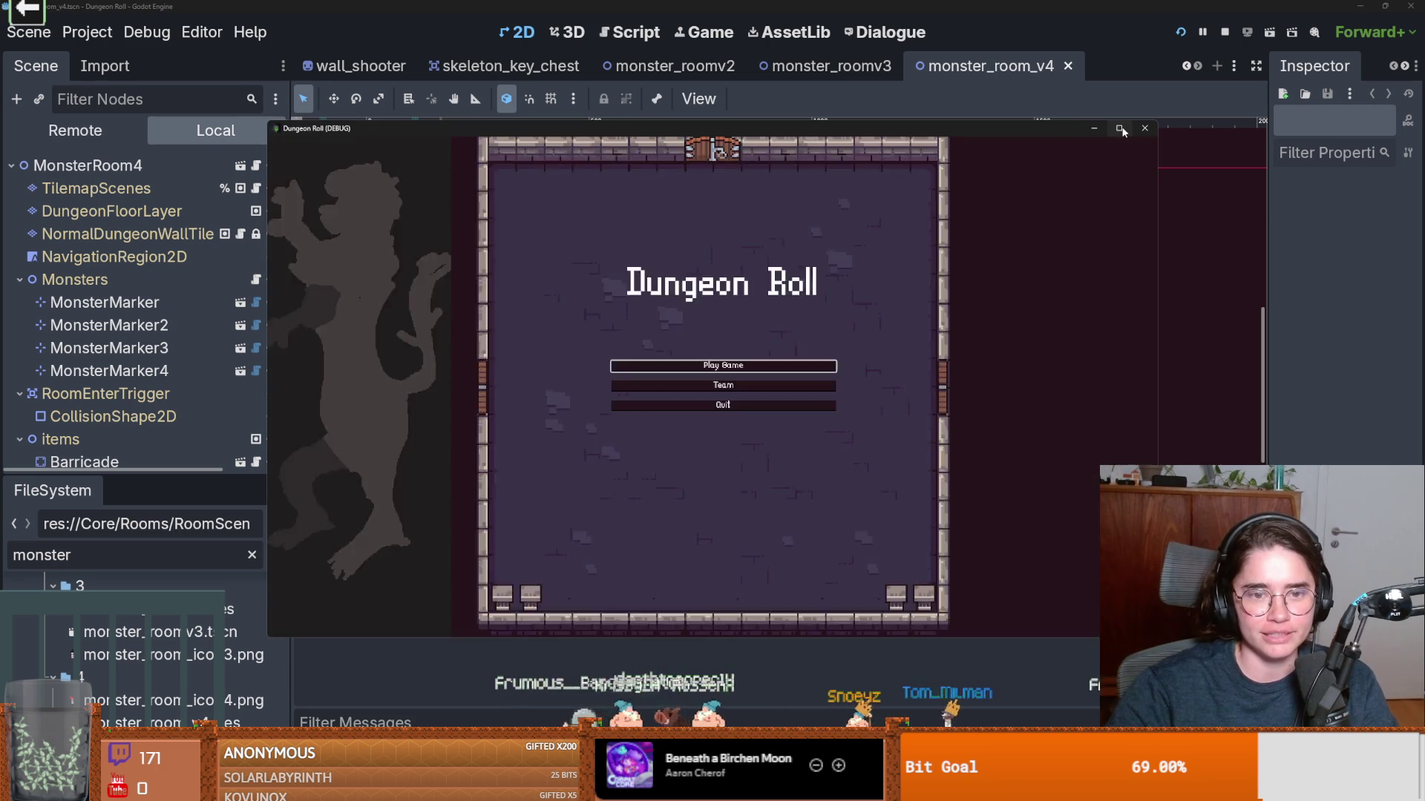
left_click(1122, 130)
left_click(679, 362)
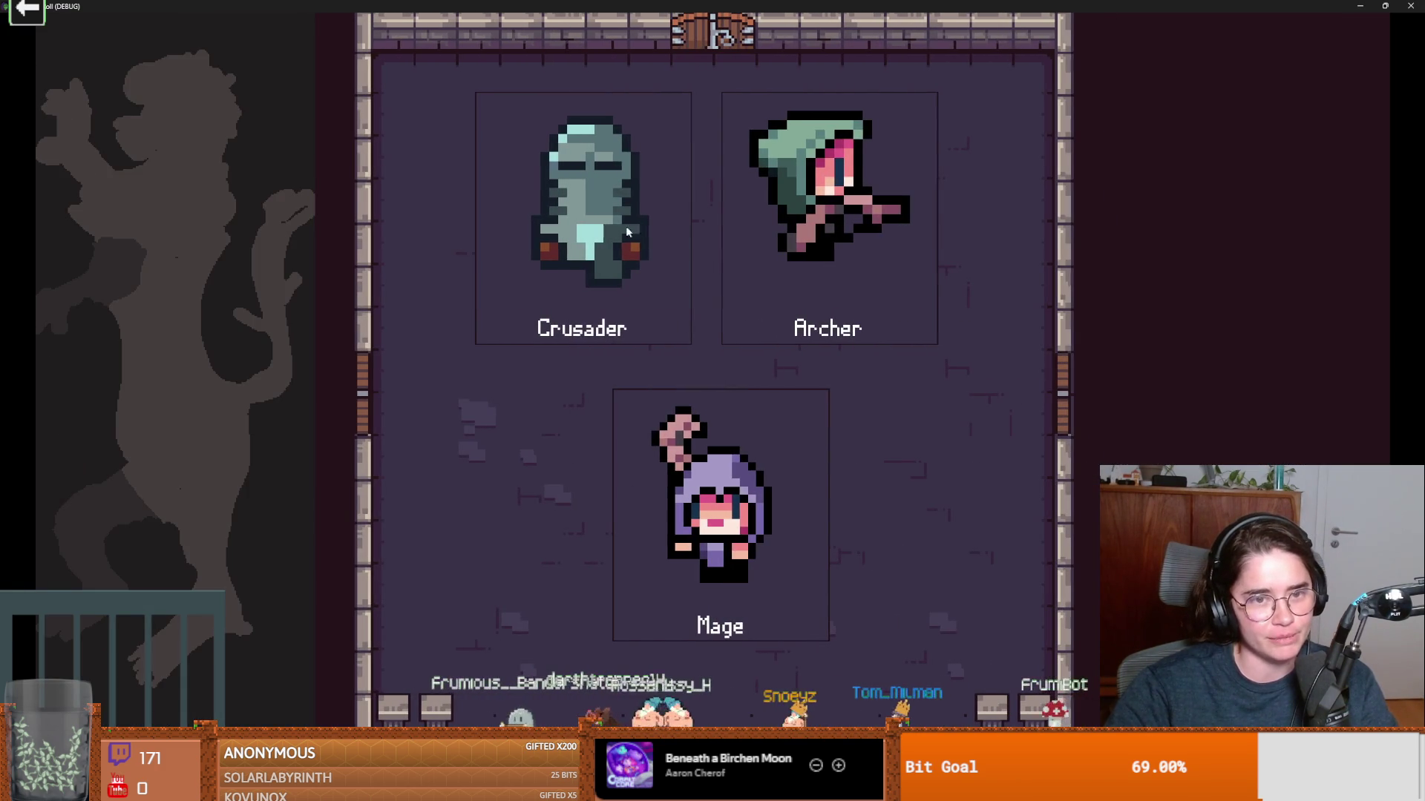
left_click(653, 297)
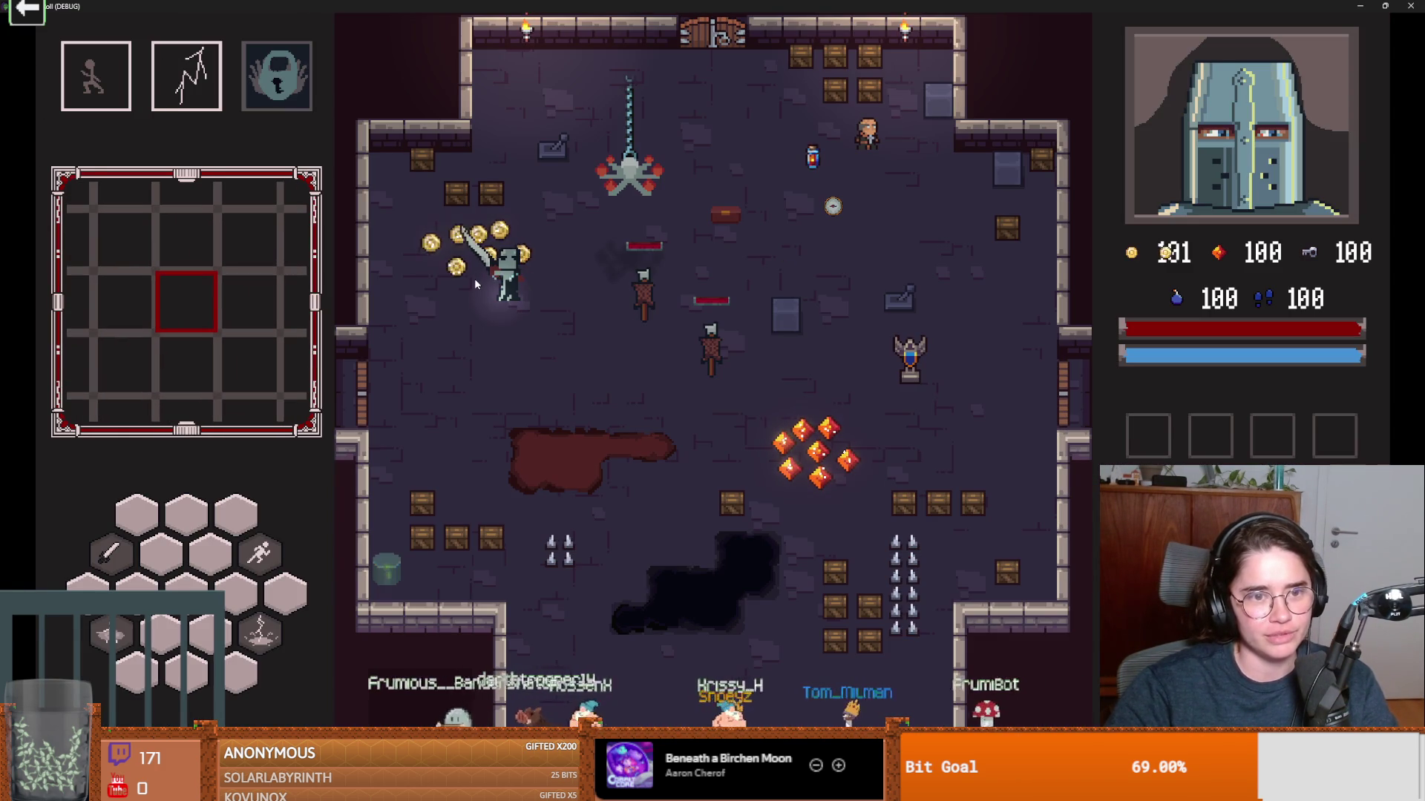
Walk the Crusader through the coins and collect the cluster of gems.
key("w")
key("d")
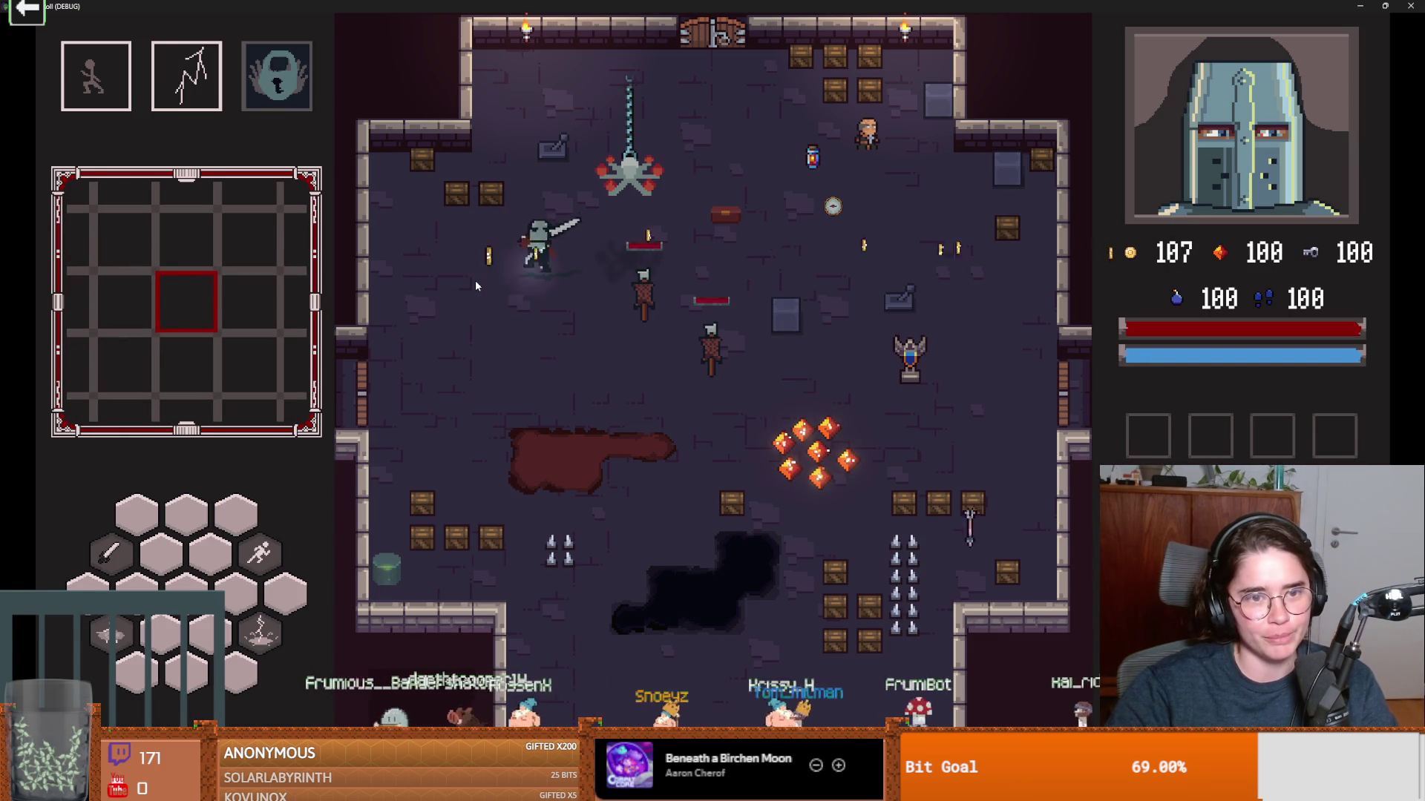
key("s")
key("d")
key("s")
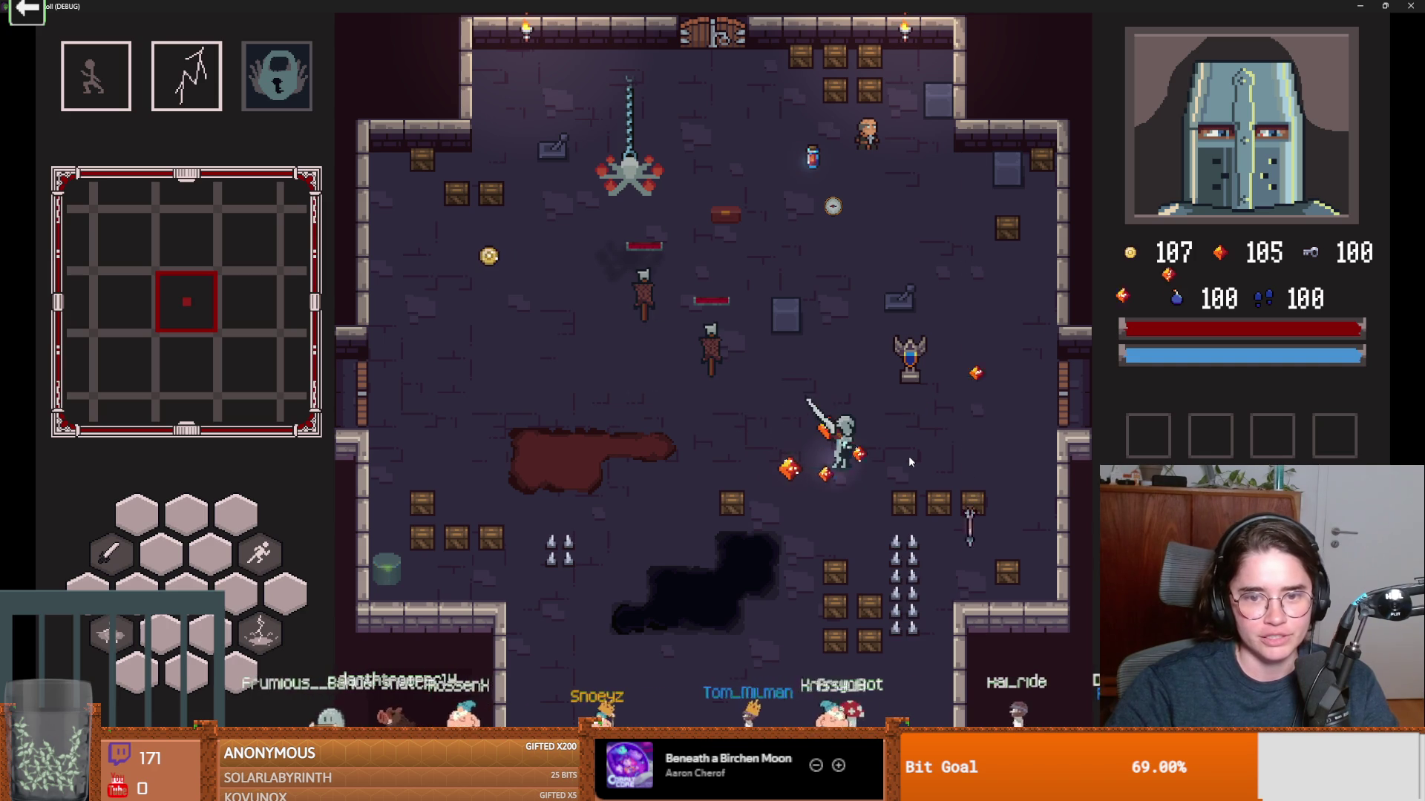
key("a")
key("w")
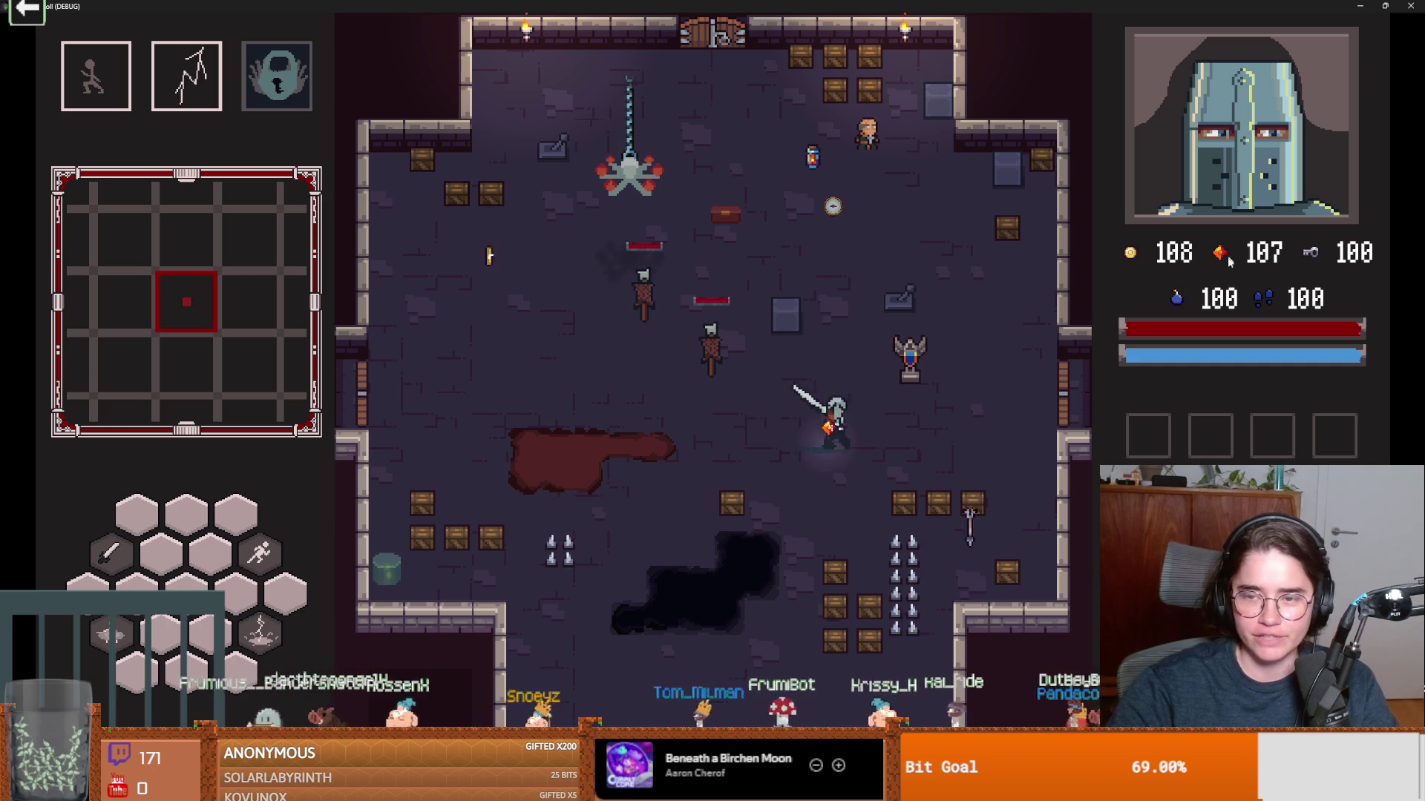
Attack the training dummy with sword swings and a special slash, then dash up-left.
left_click(667, 347)
key("a")
key("w")
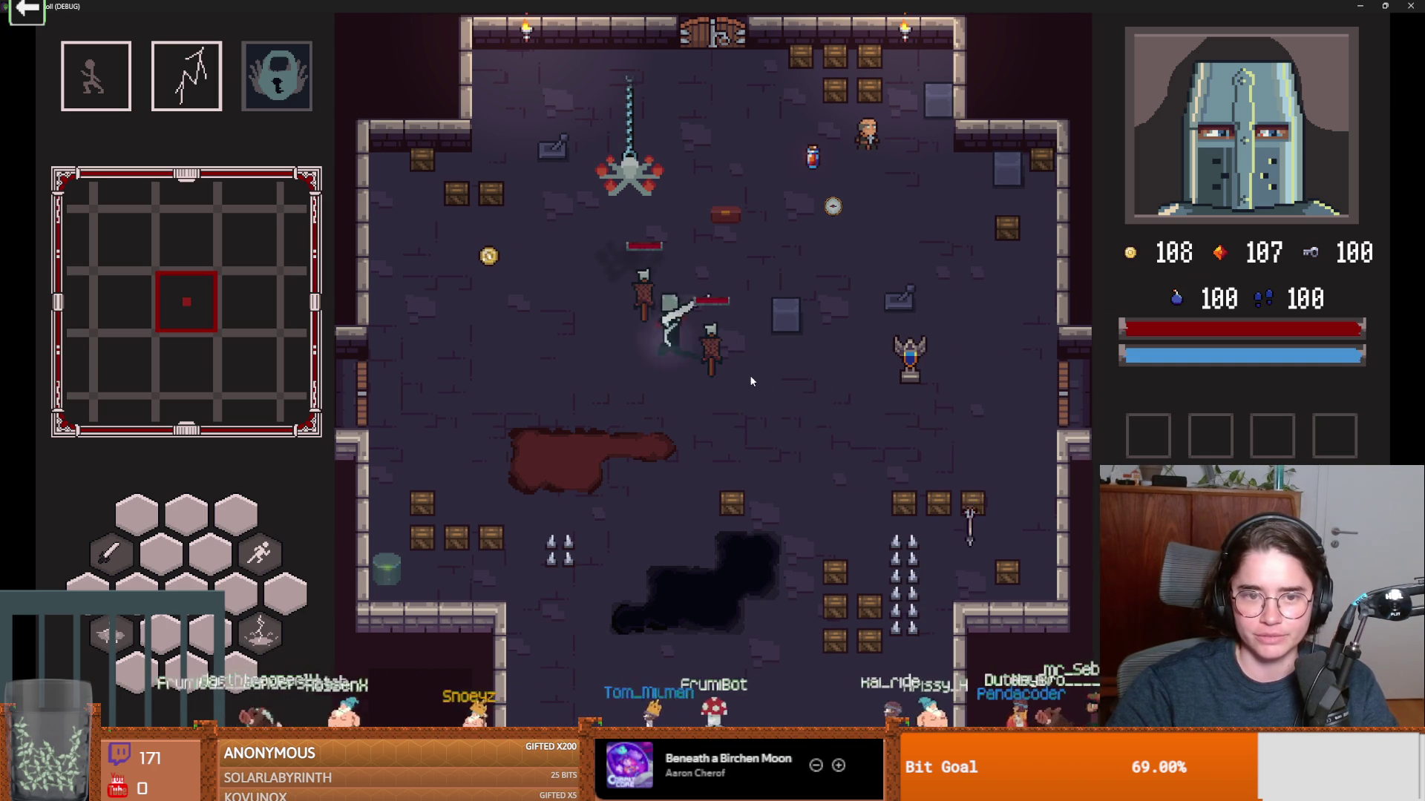
left_click(774, 375)
left_click(620, 290)
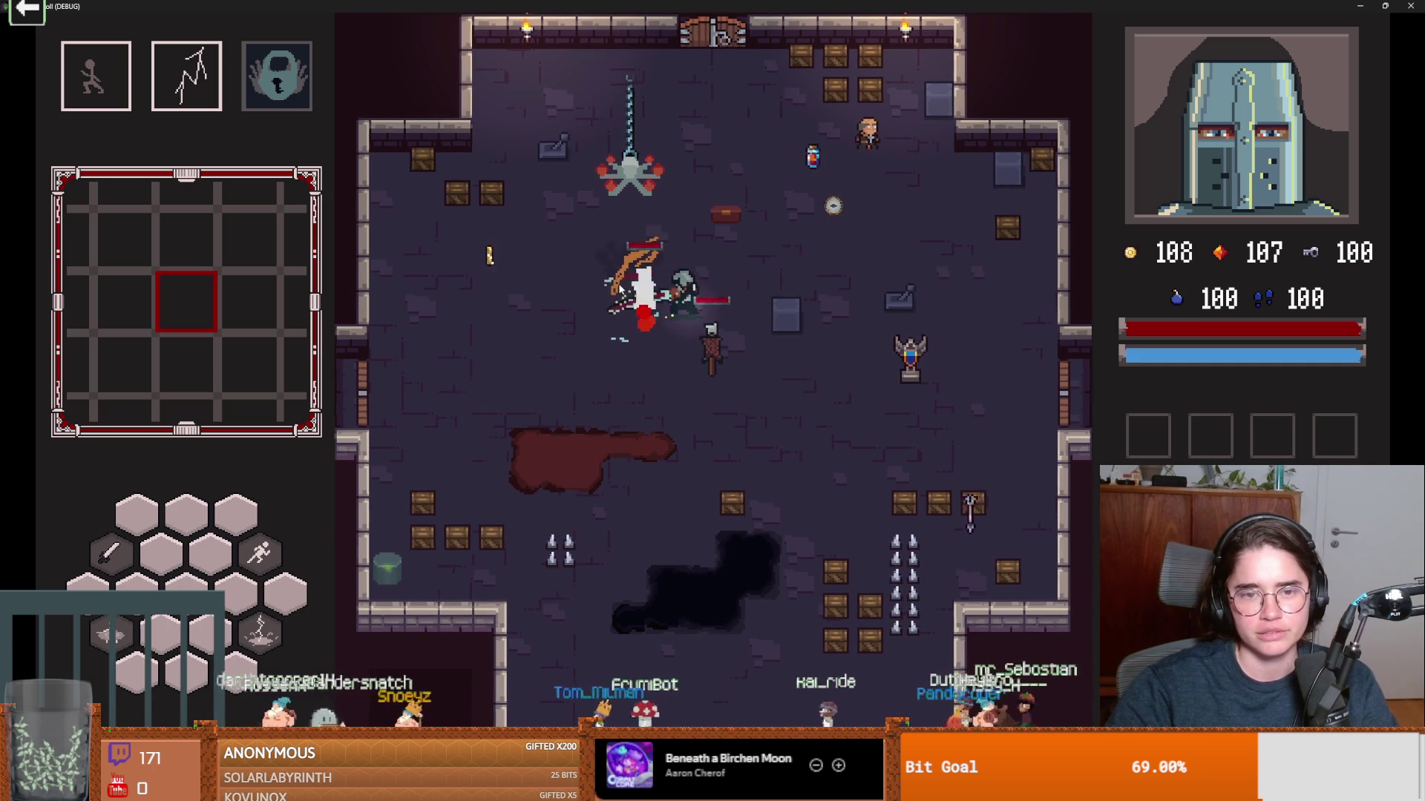
key("a")
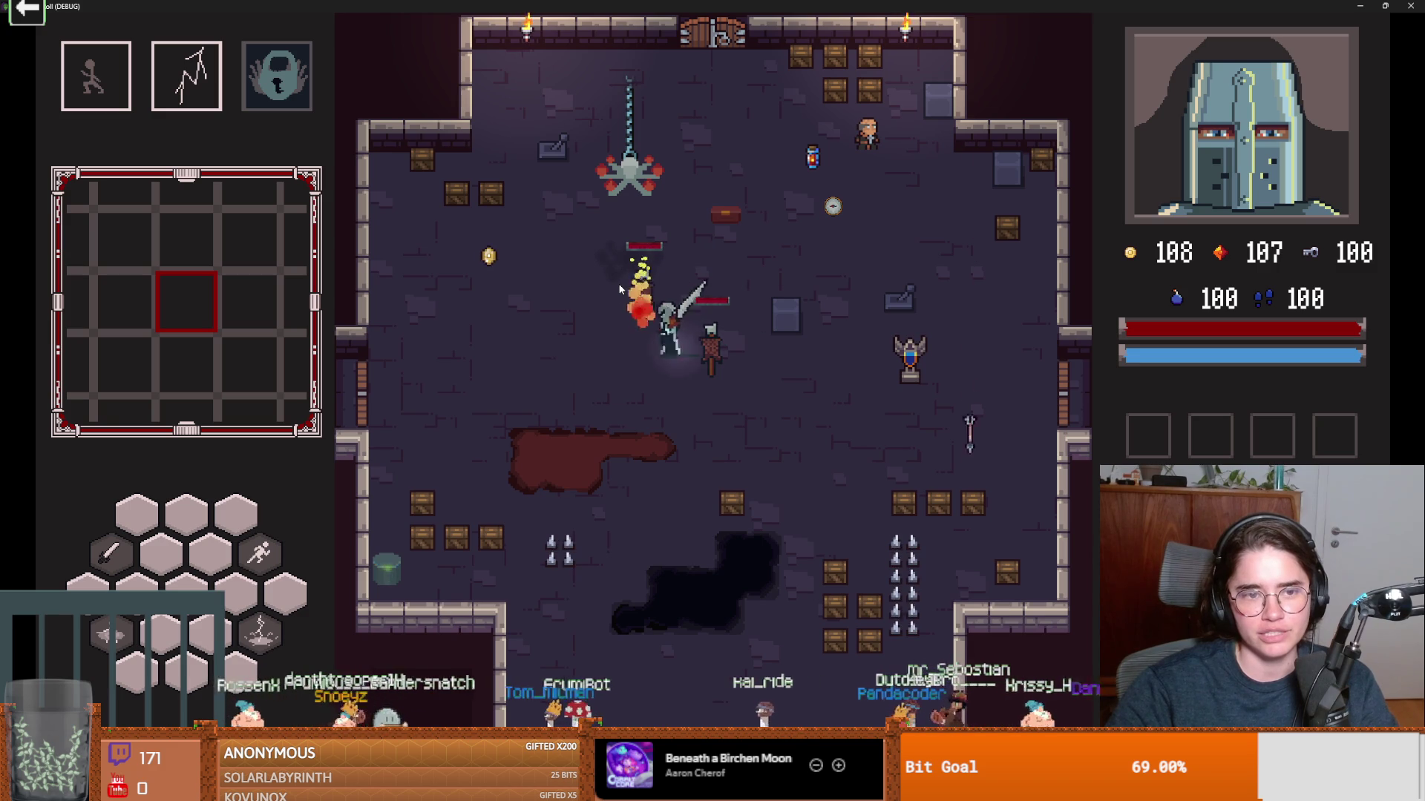
key("space")
key("w")
Pick up the chest and clock items, swing the sword twice, and restore the game window.
key("s")
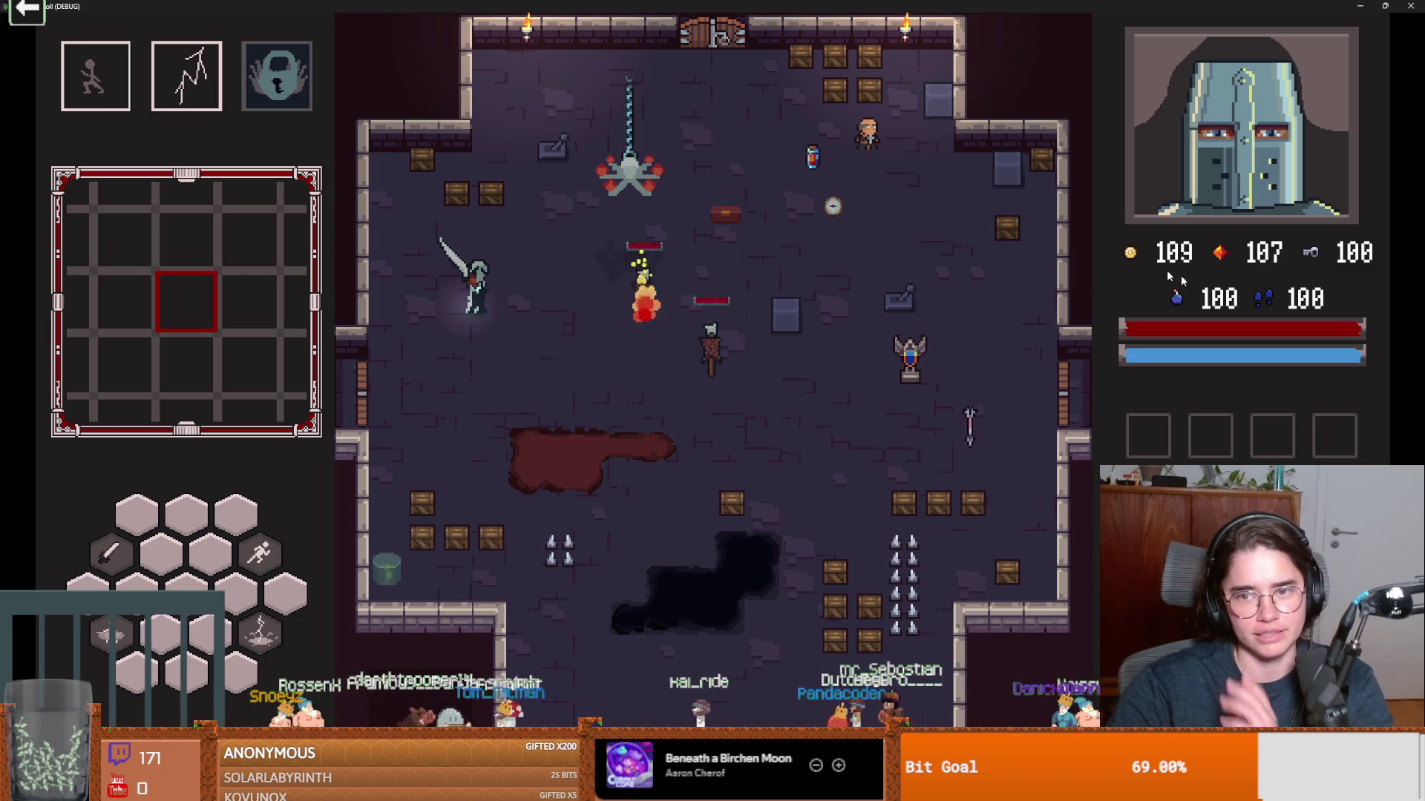
key("s")
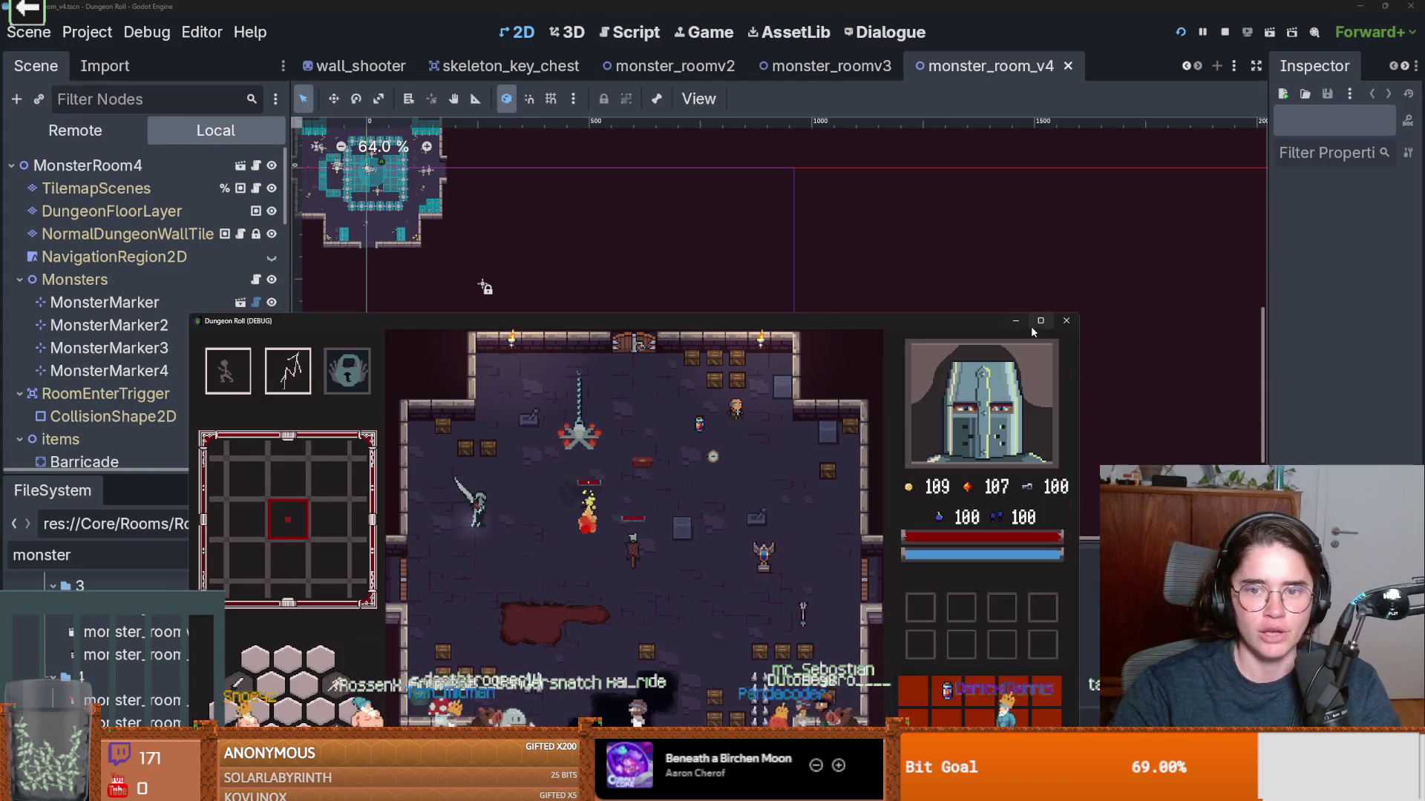
key("w+d")
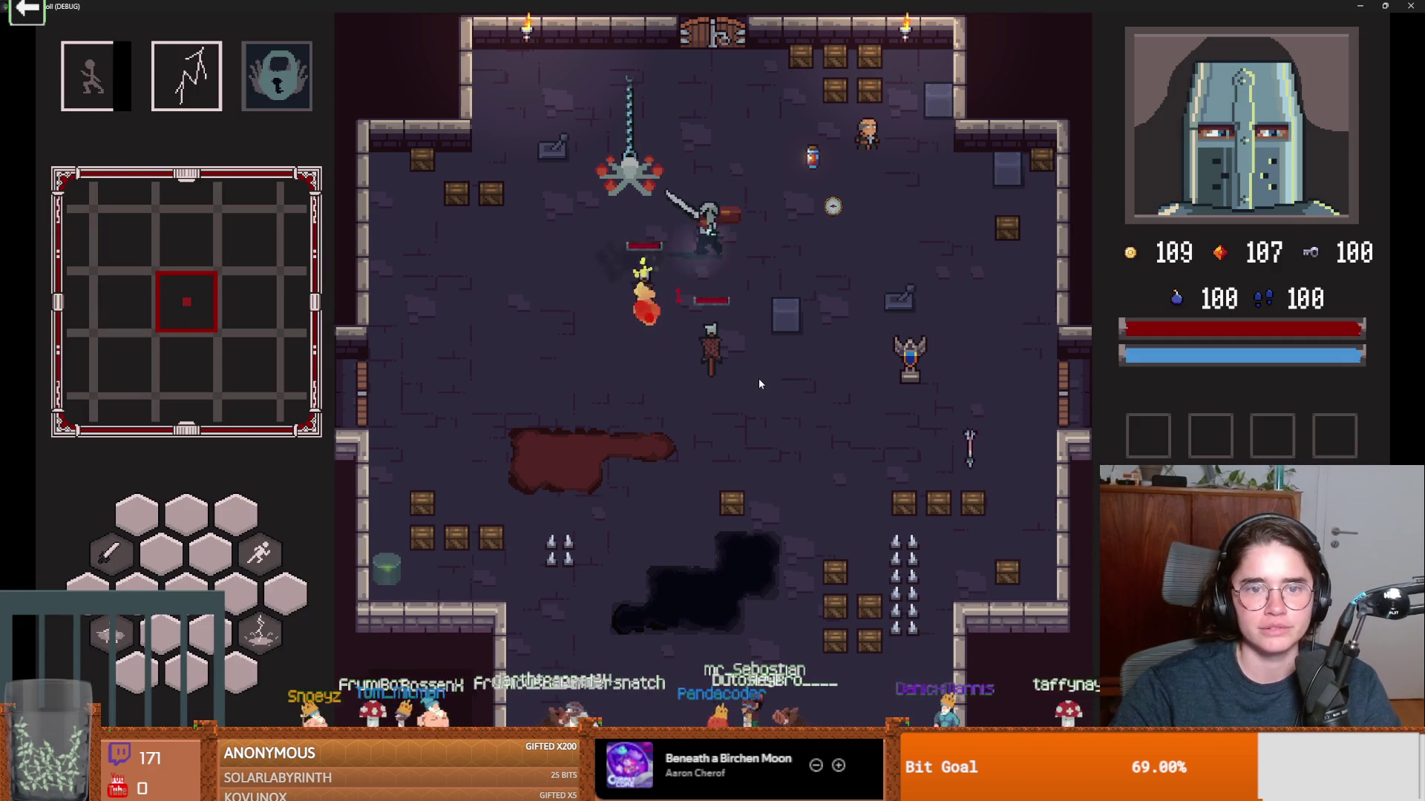
key("w+a")
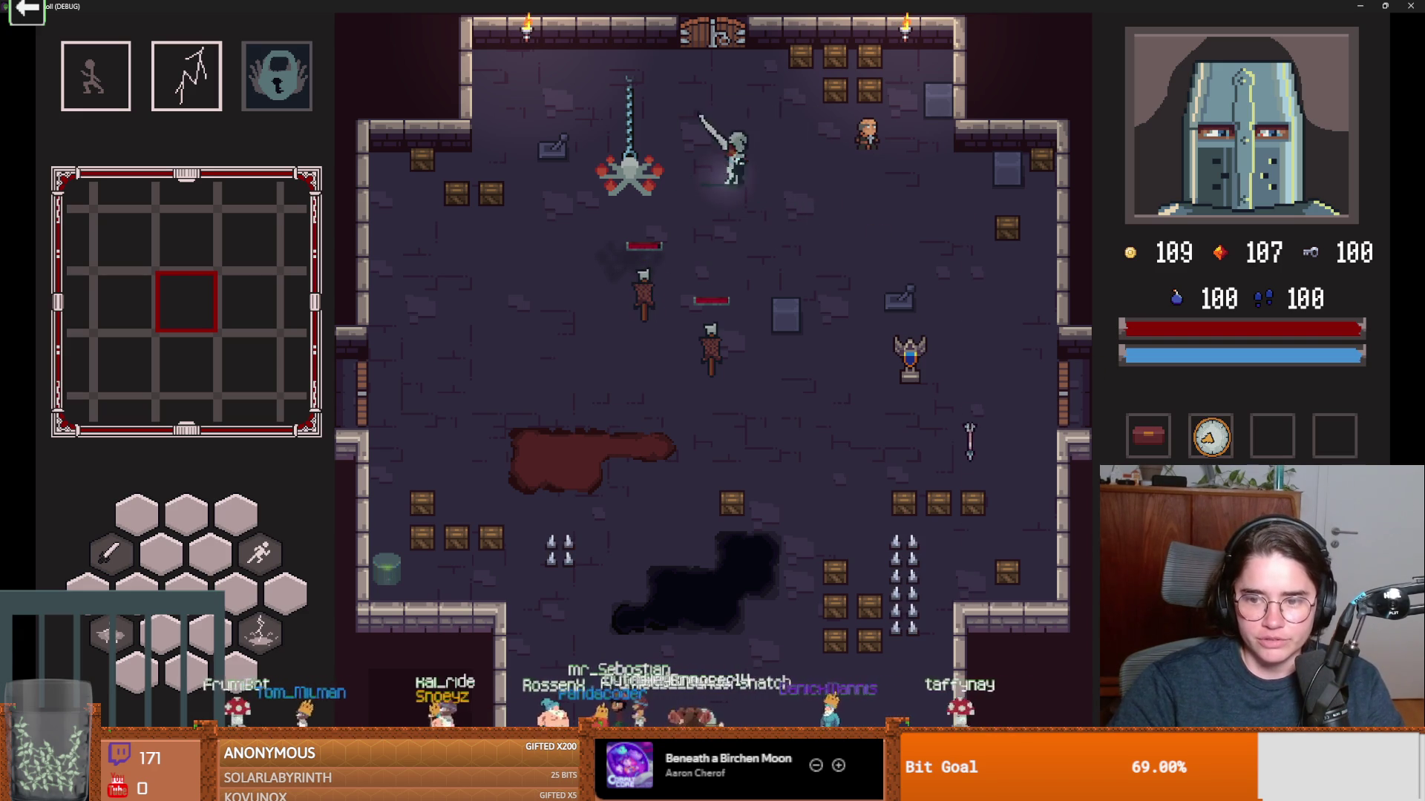
key("space")
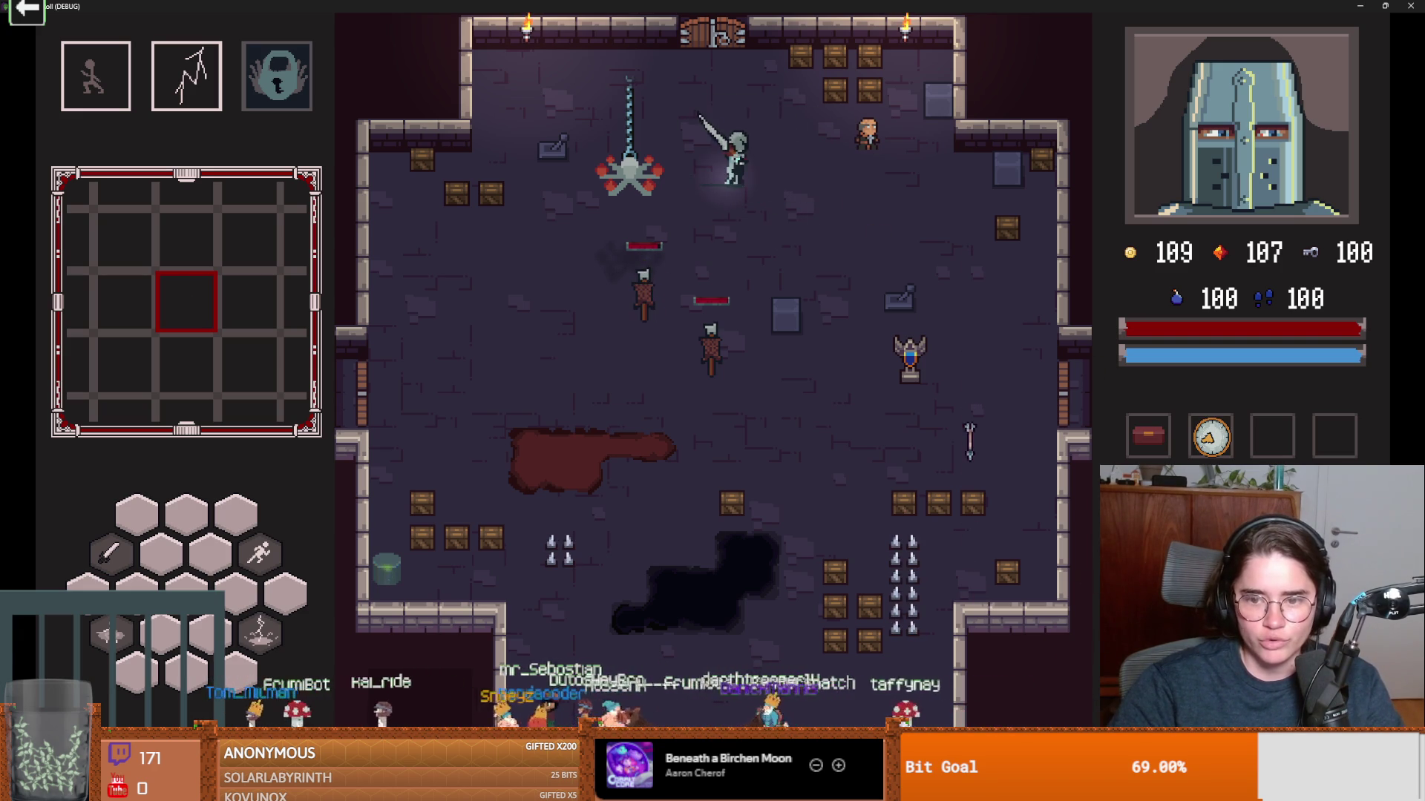
key("space")
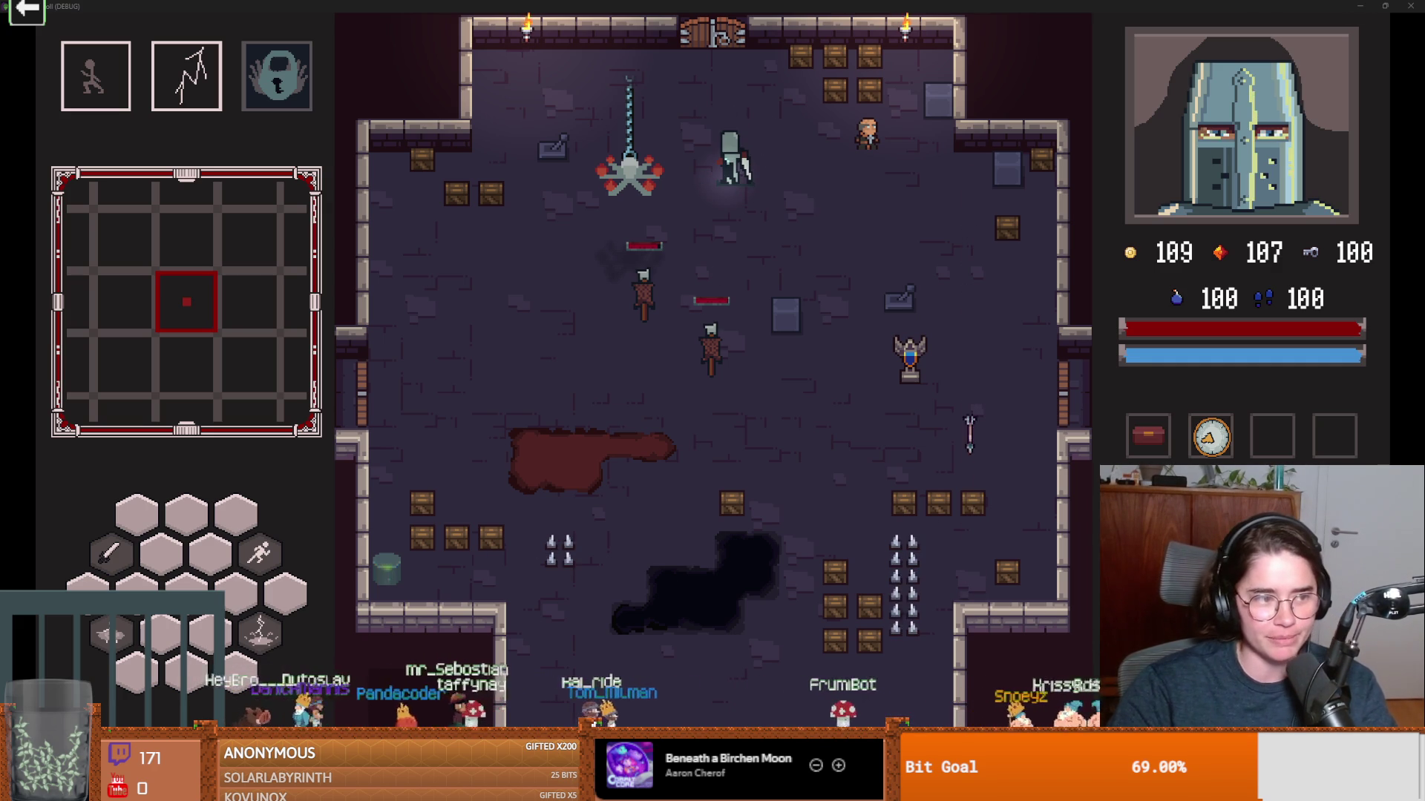
double_click(972, 6)
Close the game, enlarge the audio bus mixer, and filter FileSystem with '.mp'.
left_click(965, 281)
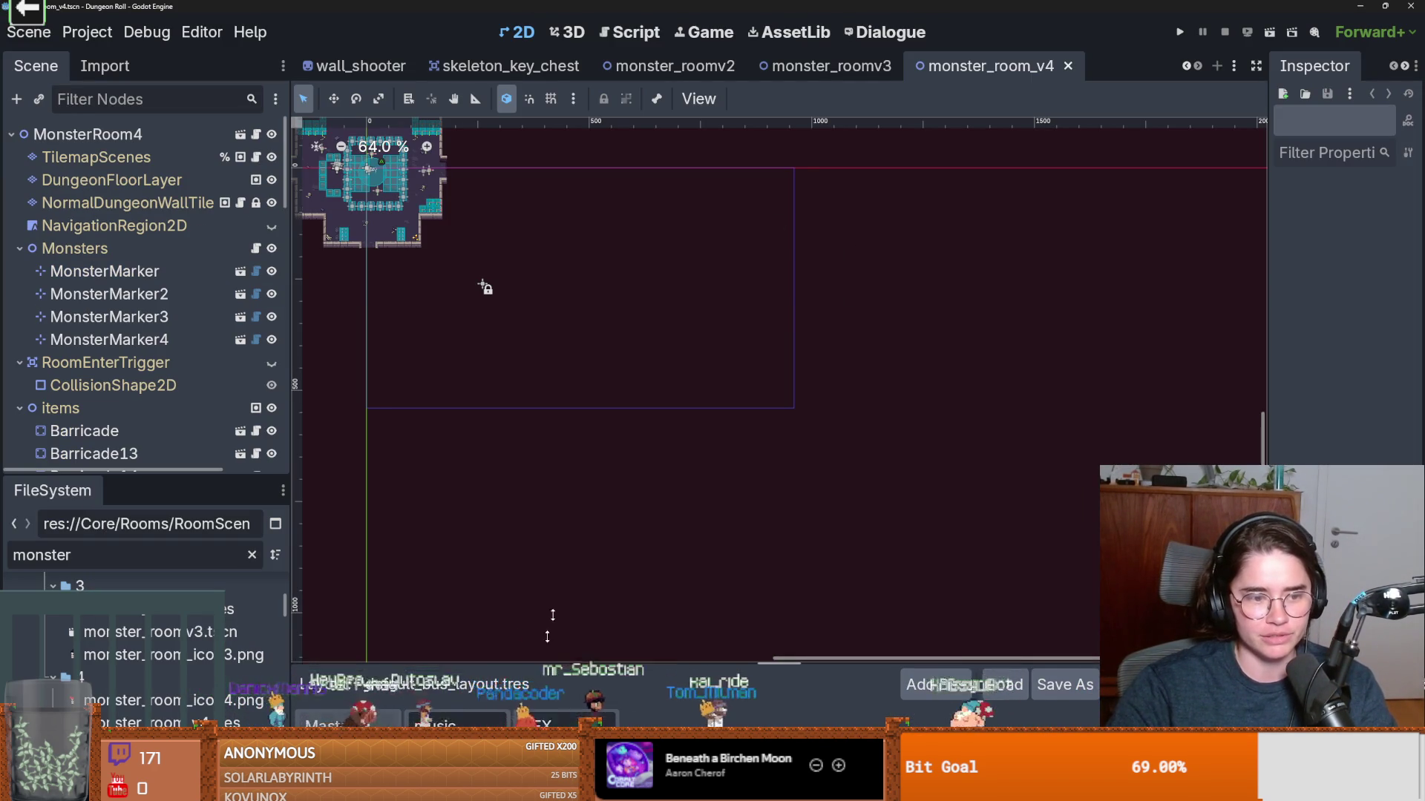
left_click_drag(538, 667, 345, 284)
double_click(158, 554)
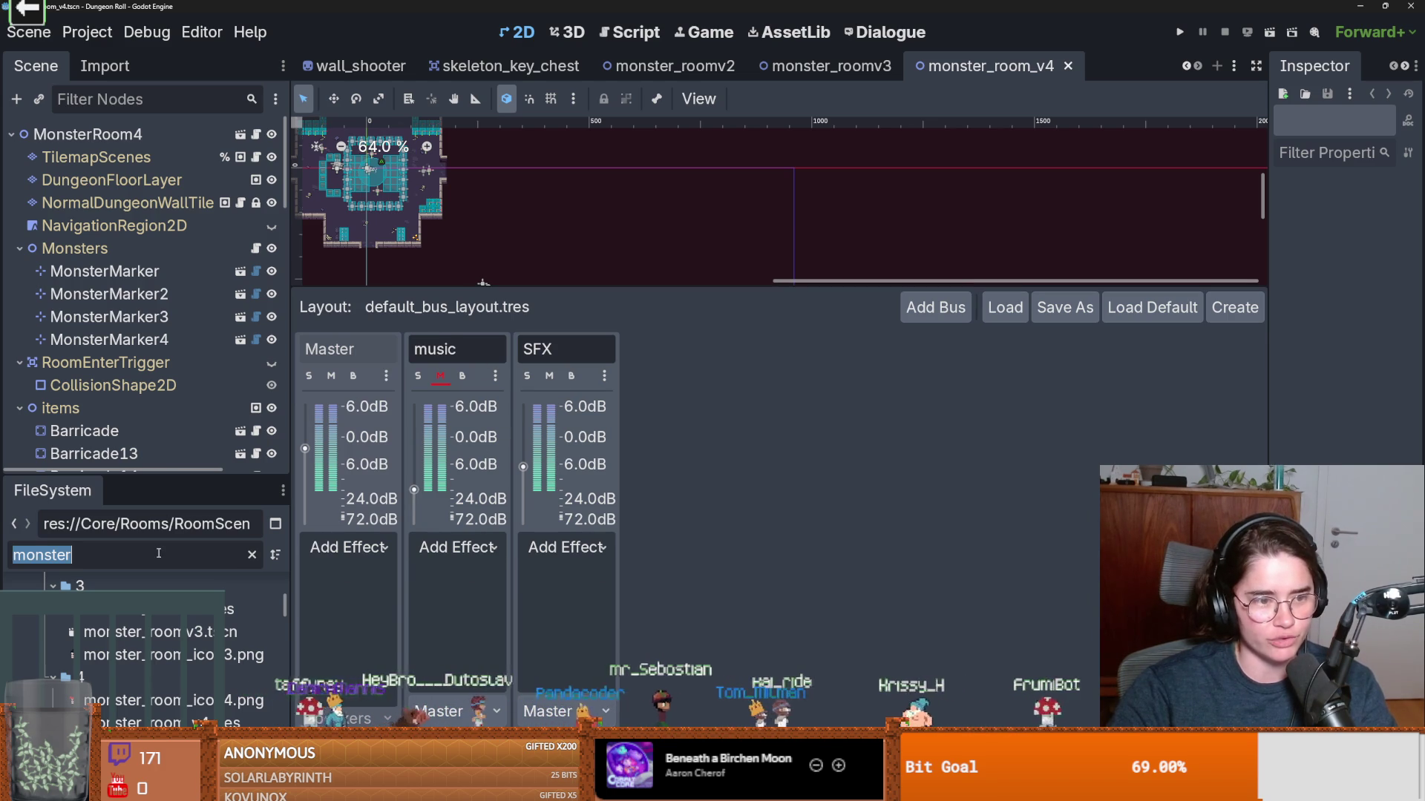
type("m")
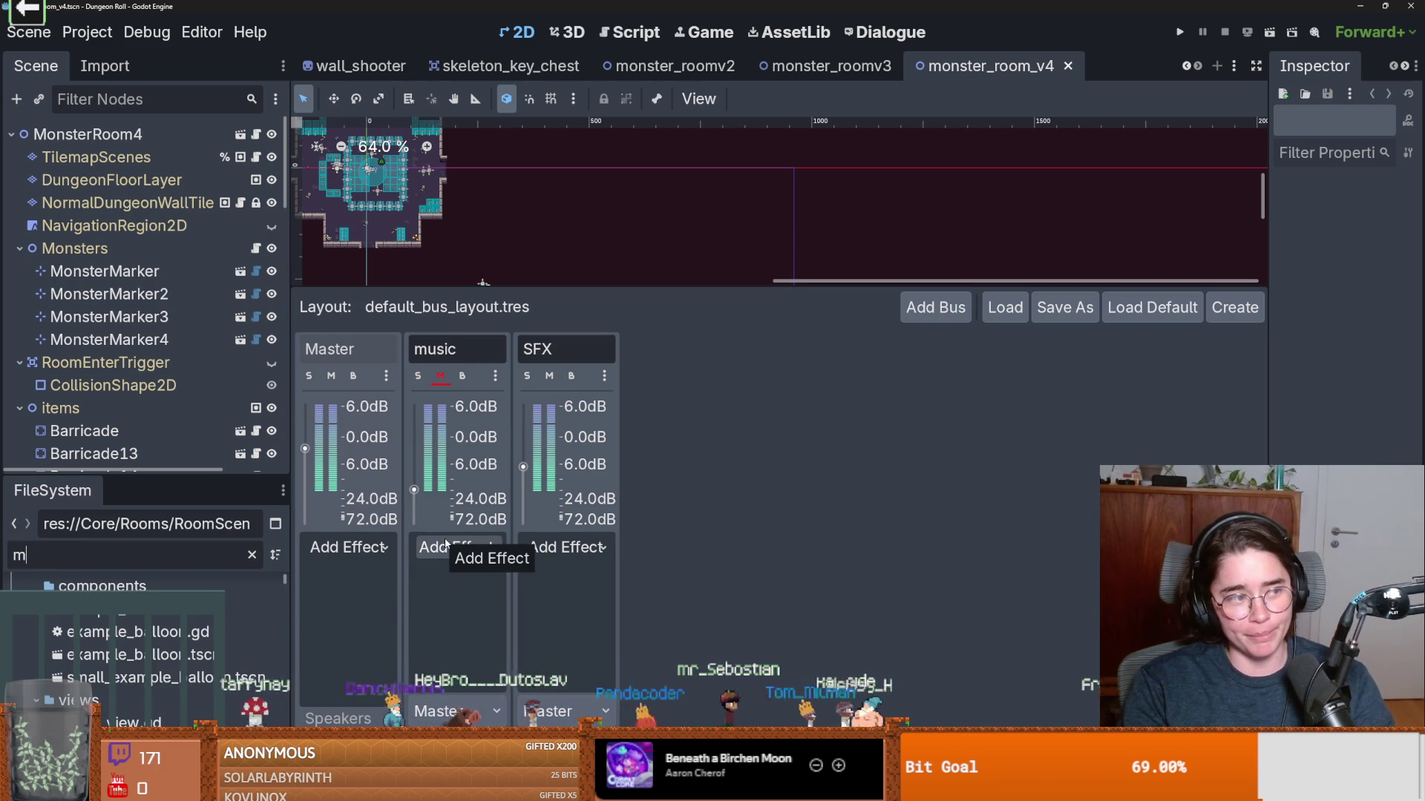
key("BackSpace")
type(".t")
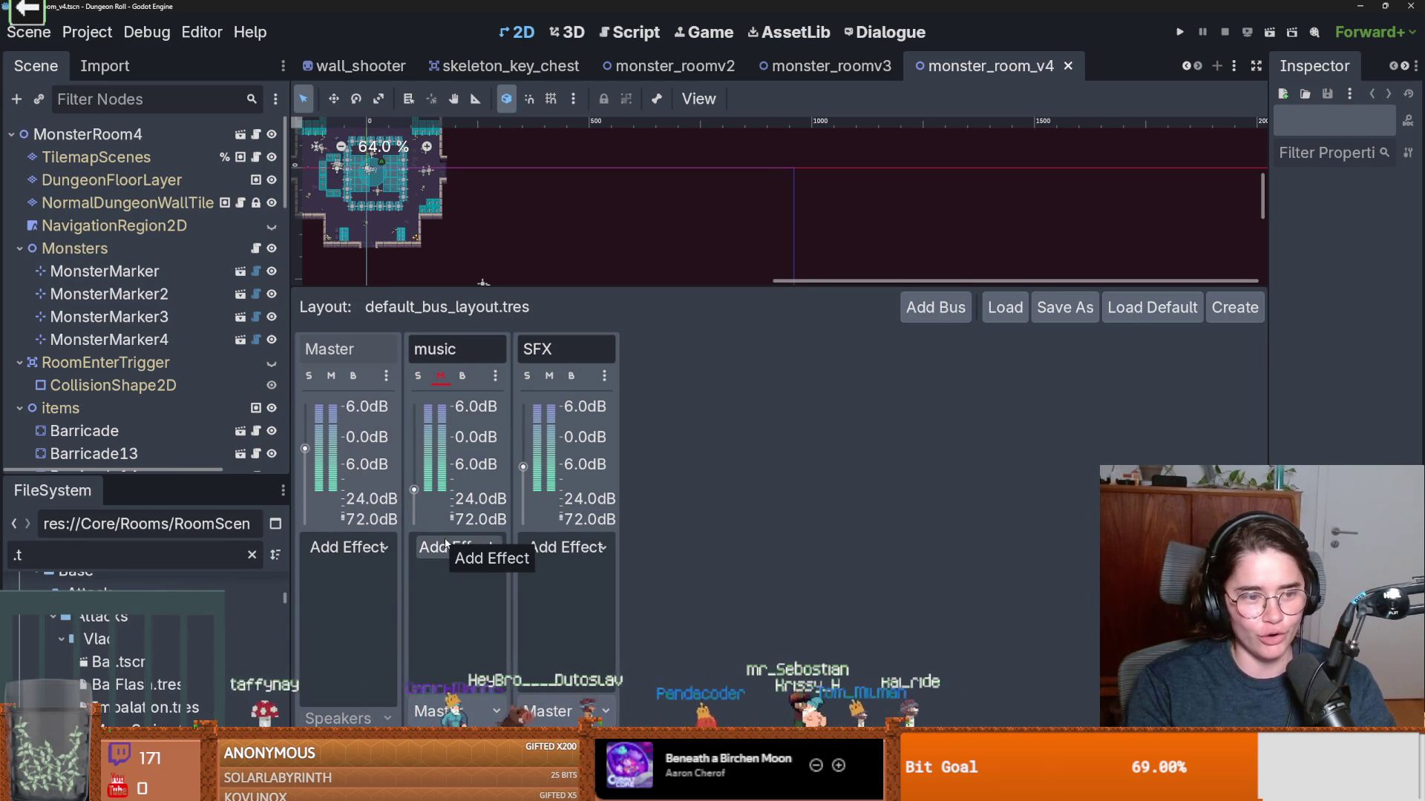
key("BackSpace")
type("mp")
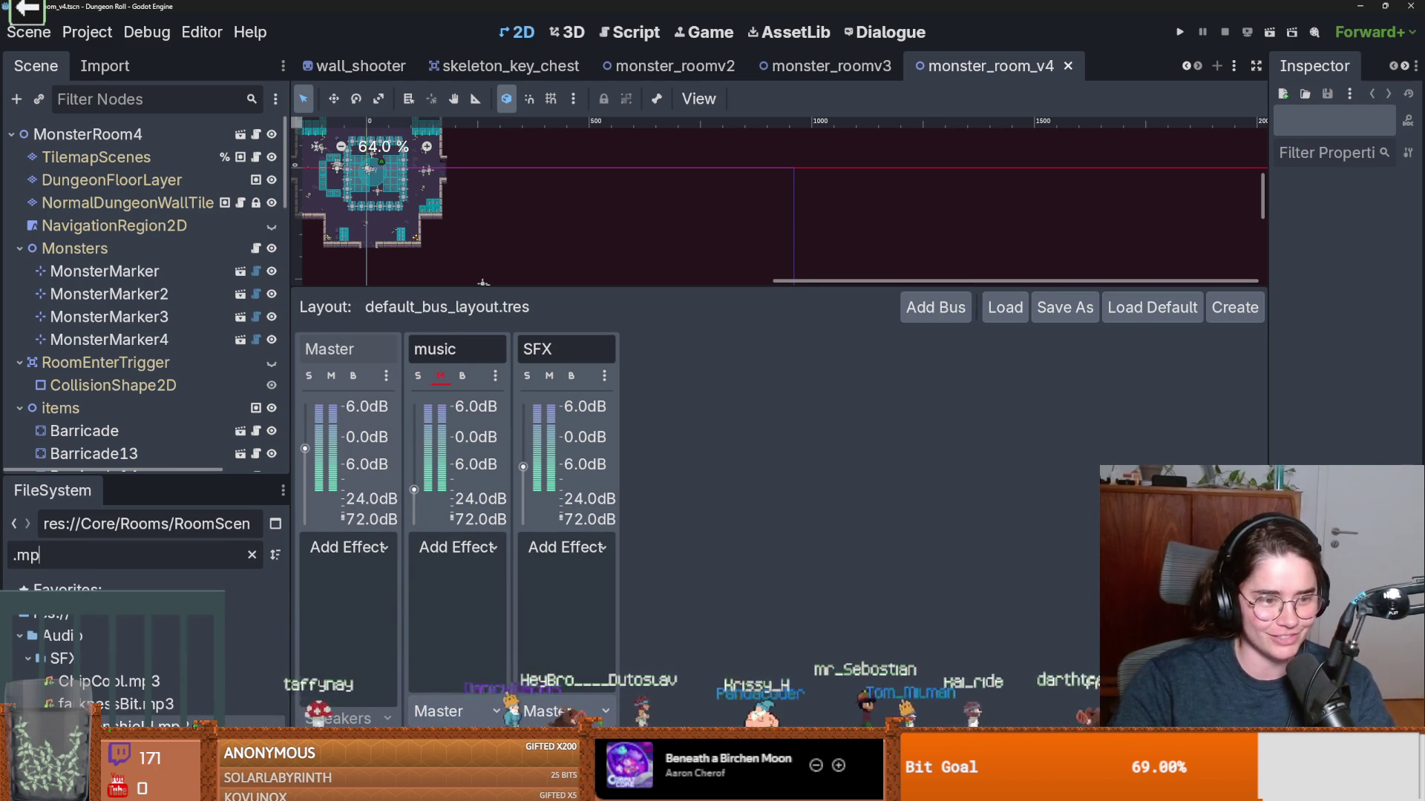
Open ChipCool.mp3's import settings and play its preview.
mouse_move(130, 715)
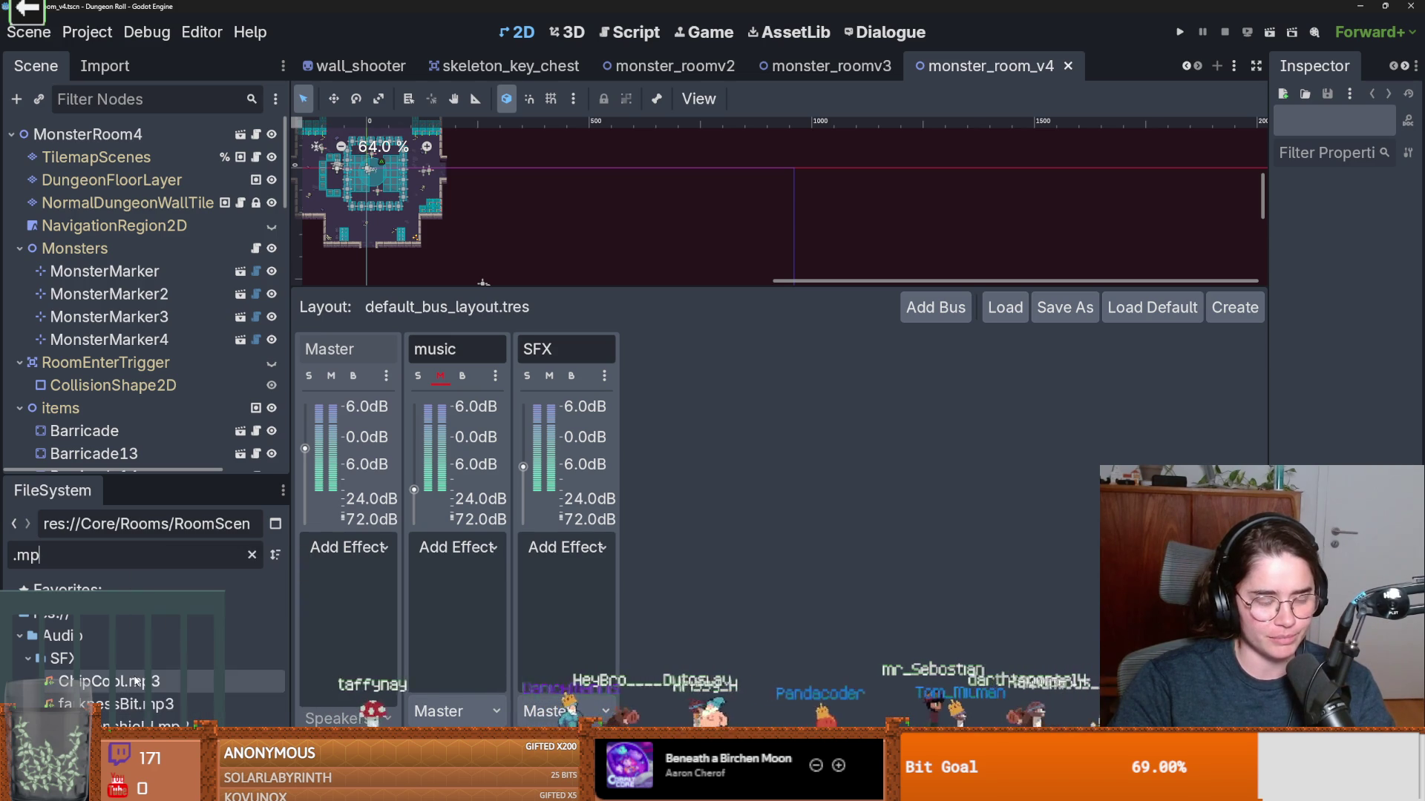
double_click(97, 681)
left_click(462, 516)
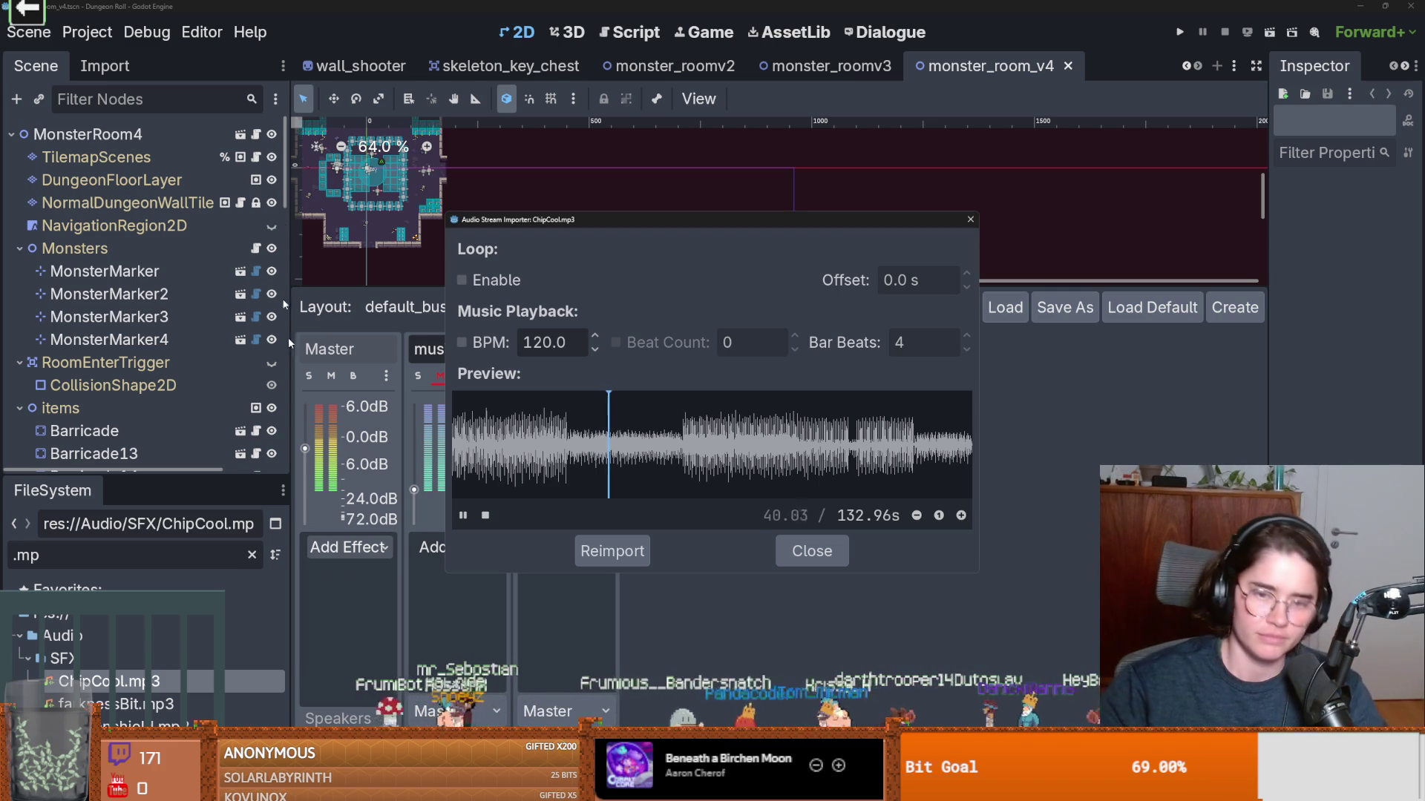
Close the Audio Stream Importer for ChipCool.mp3.
left_click(971, 220)
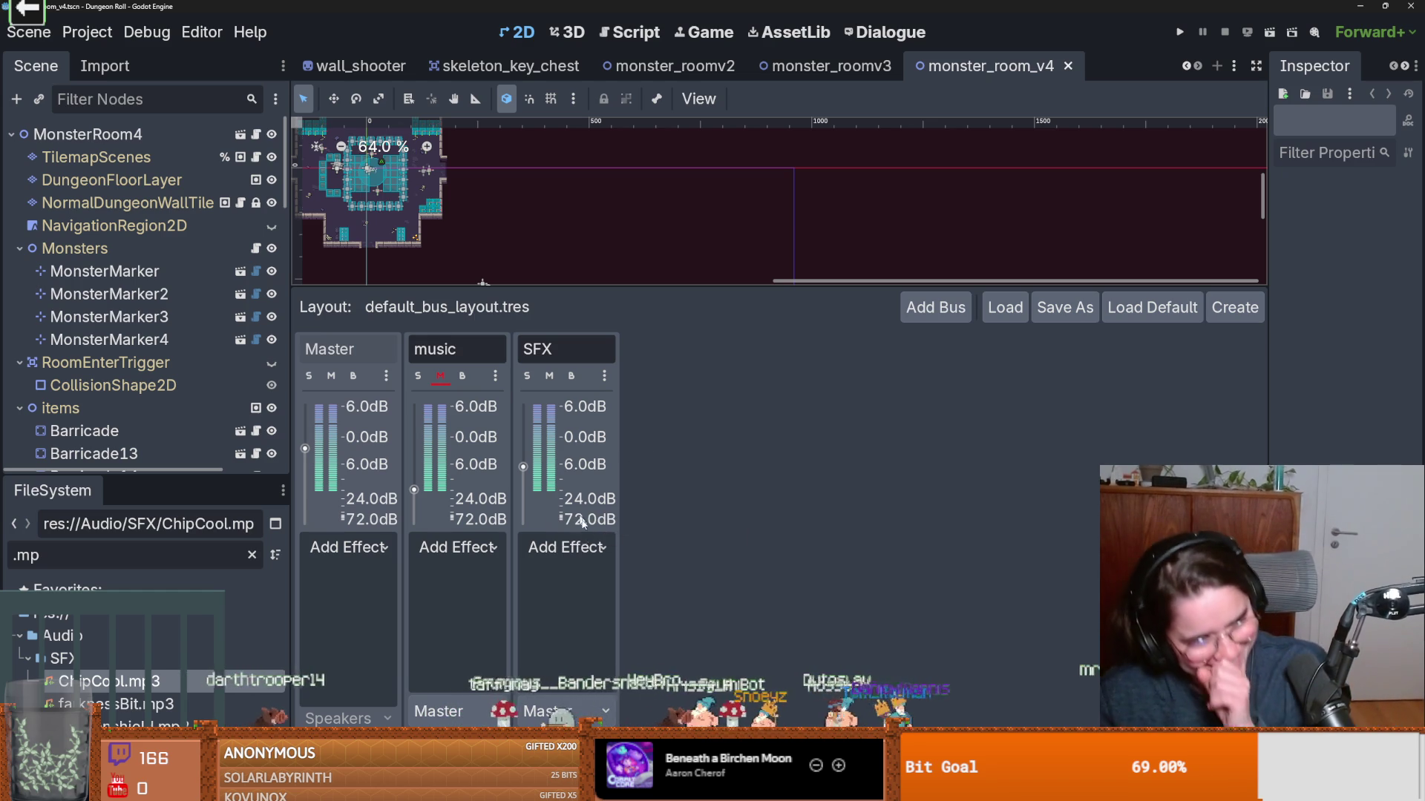
Adjust the 2D view and audio mixer splitter, then restore Dungeon Roll to a smaller window.
left_click_drag(605, 286, 599, 469)
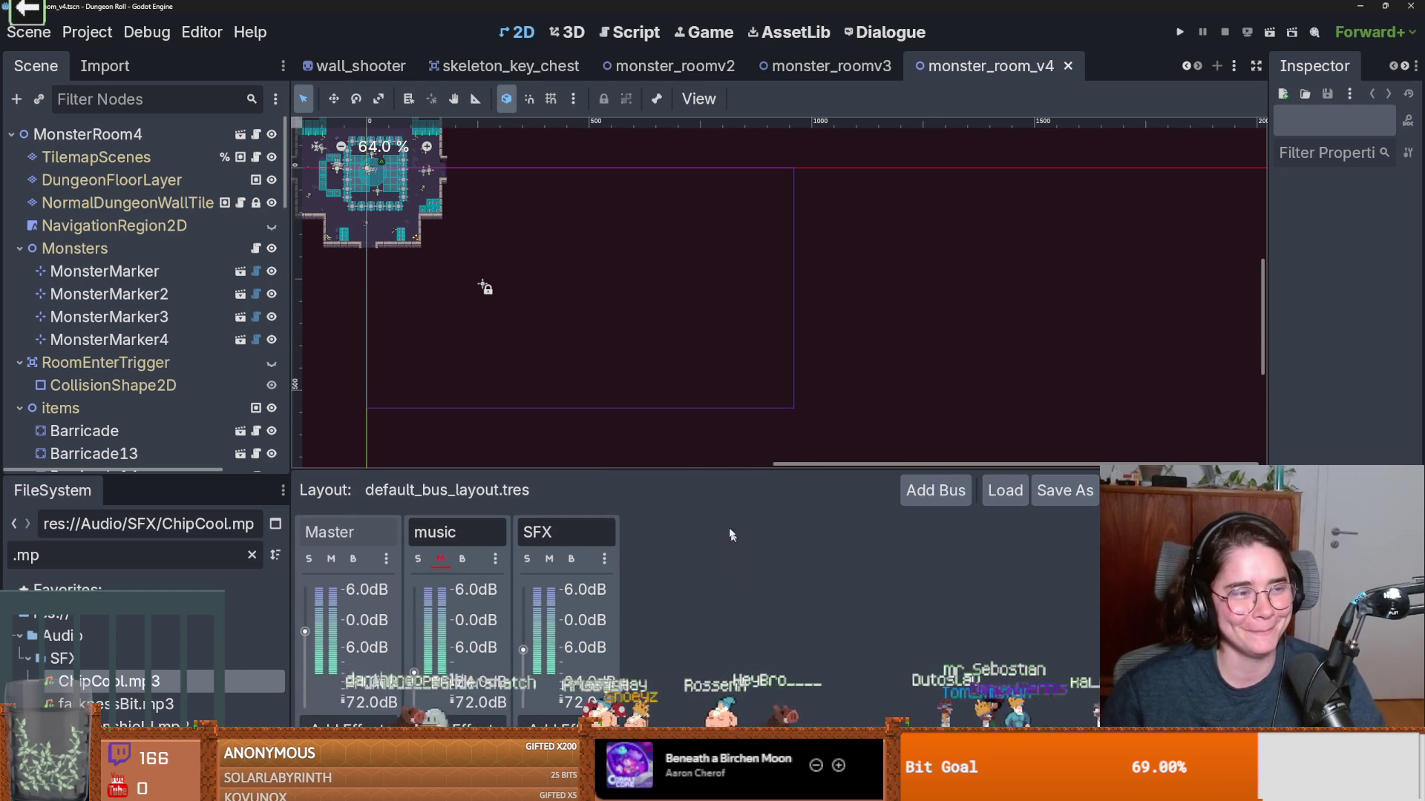
left_click_drag(671, 469, 672, 322)
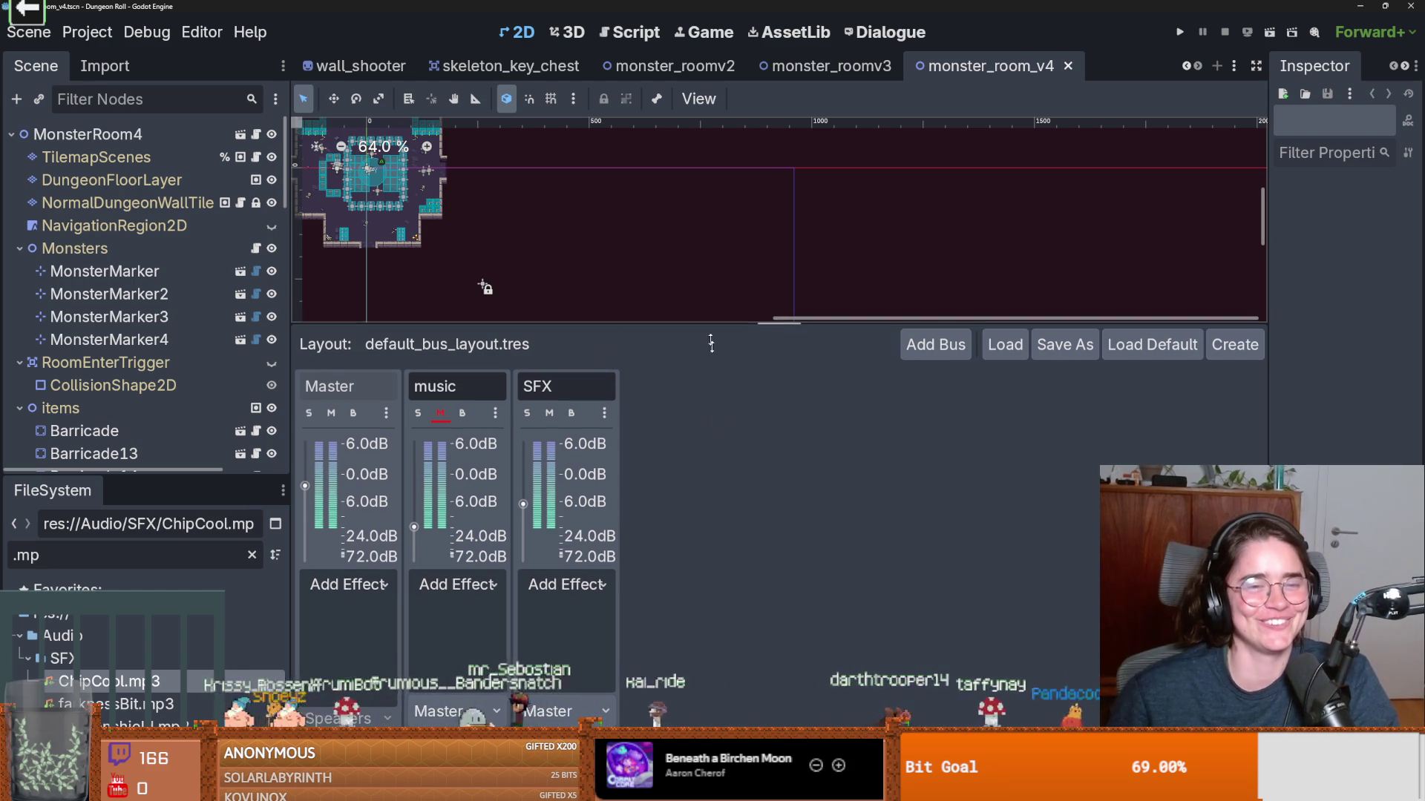
left_click_drag(699, 327, 648, 407)
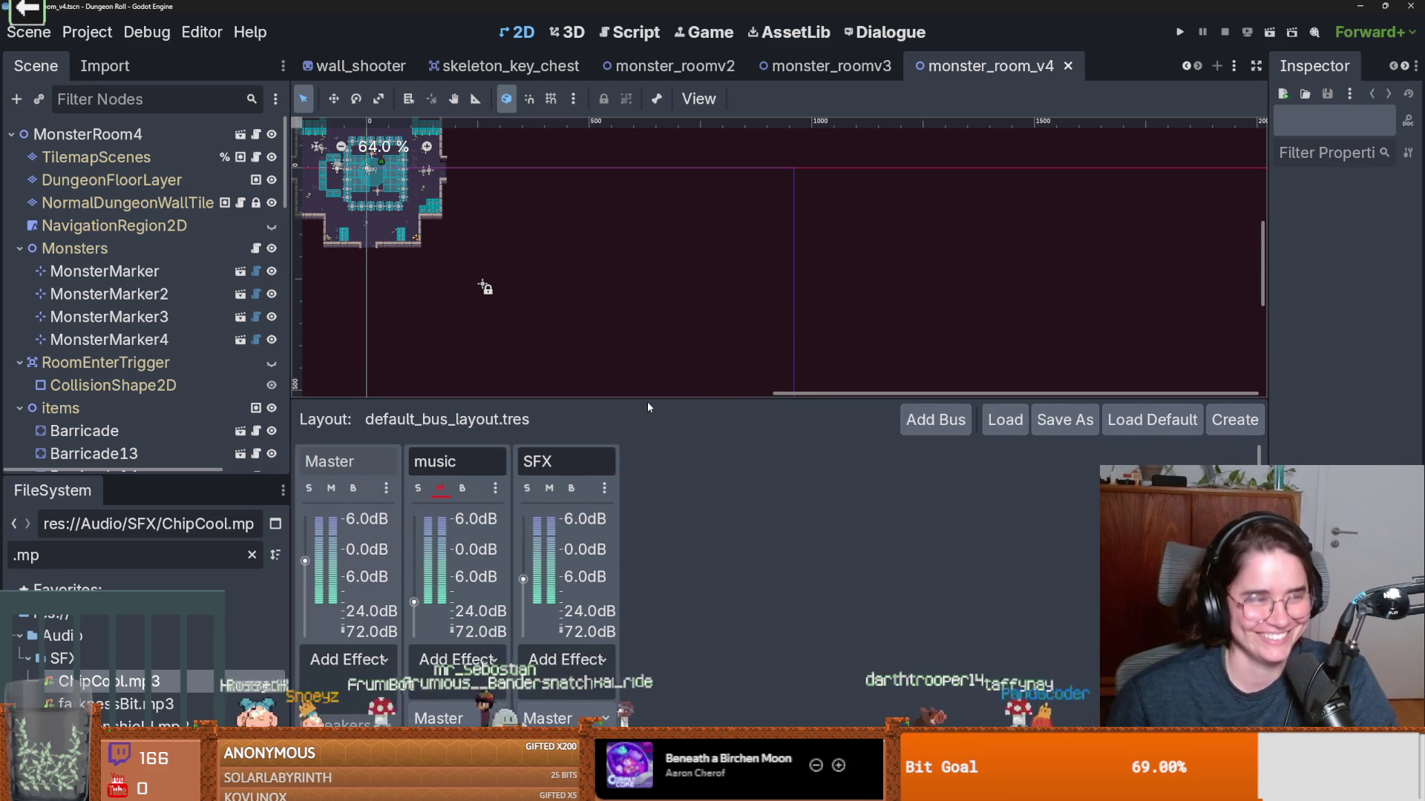
double_click(819, 5)
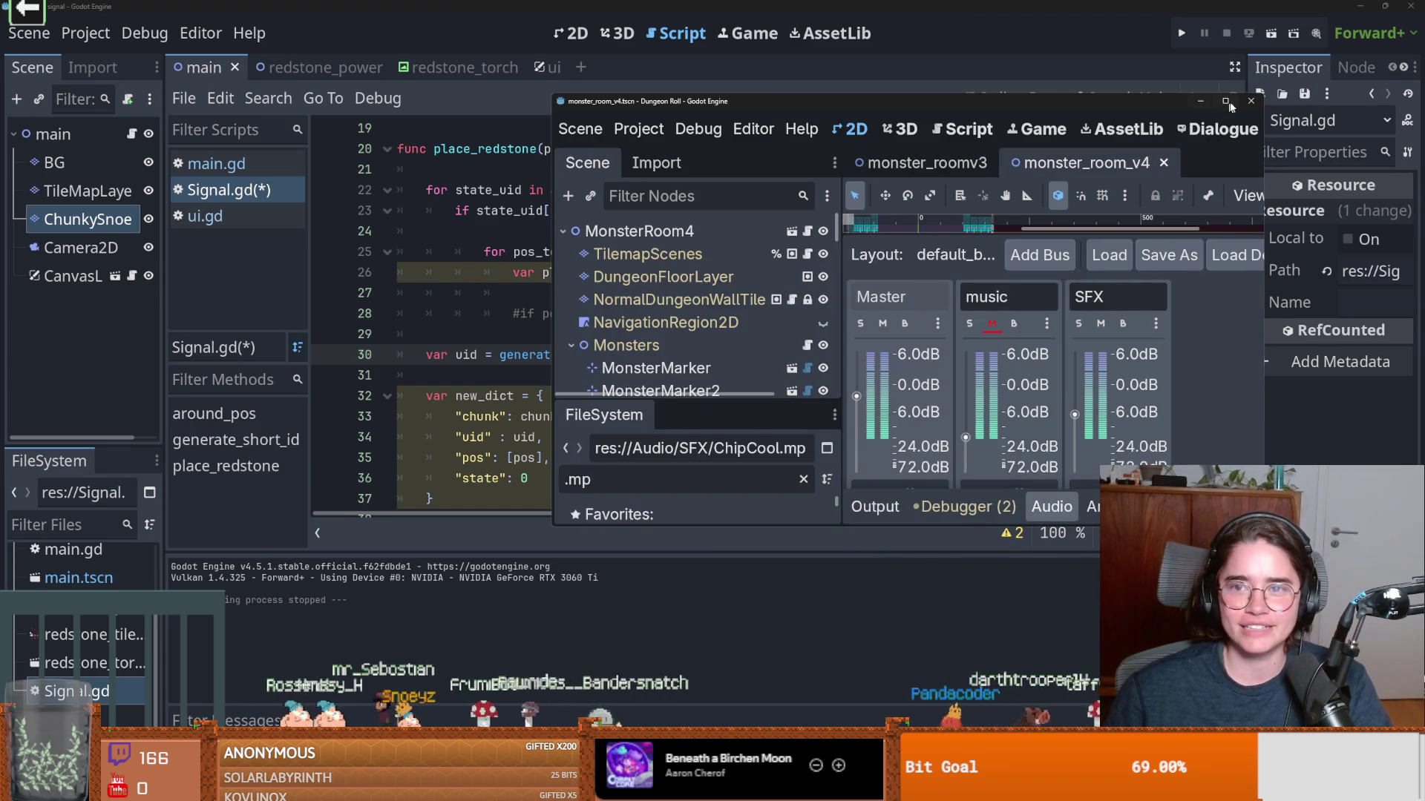
Minimize Dungeon Roll, run the Signal project and draw an L-shaped redstone line on the grid.
left_click(1226, 102)
left_click(1181, 32)
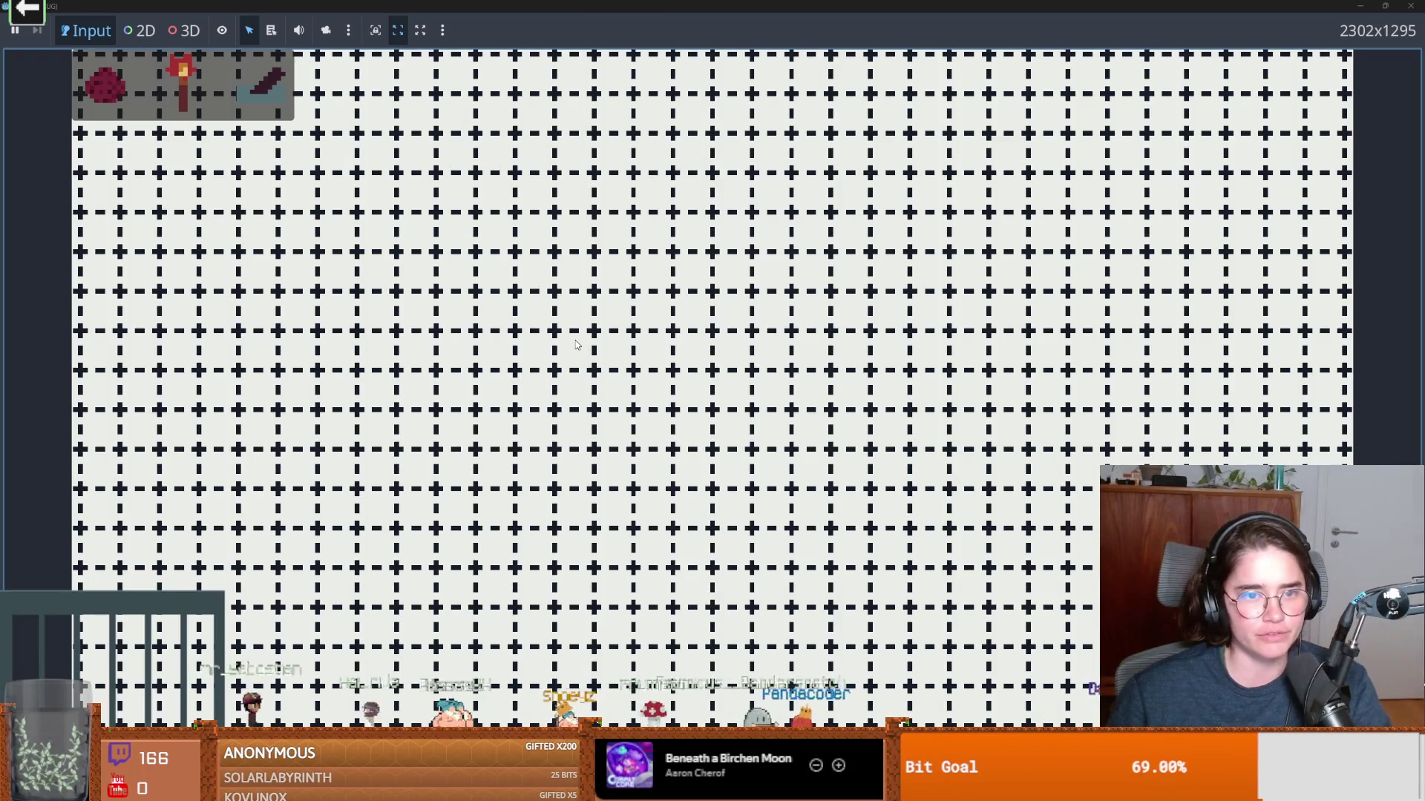
mouse_move(573, 349)
left_mouse_down()
mouse_move(572, 392)
mouse_move(651, 391)
left_mouse_up()
Place a torch right of the redstone line, then widen the Scene dock to show full node names.
left_click(184, 98)
left_click(690, 384)
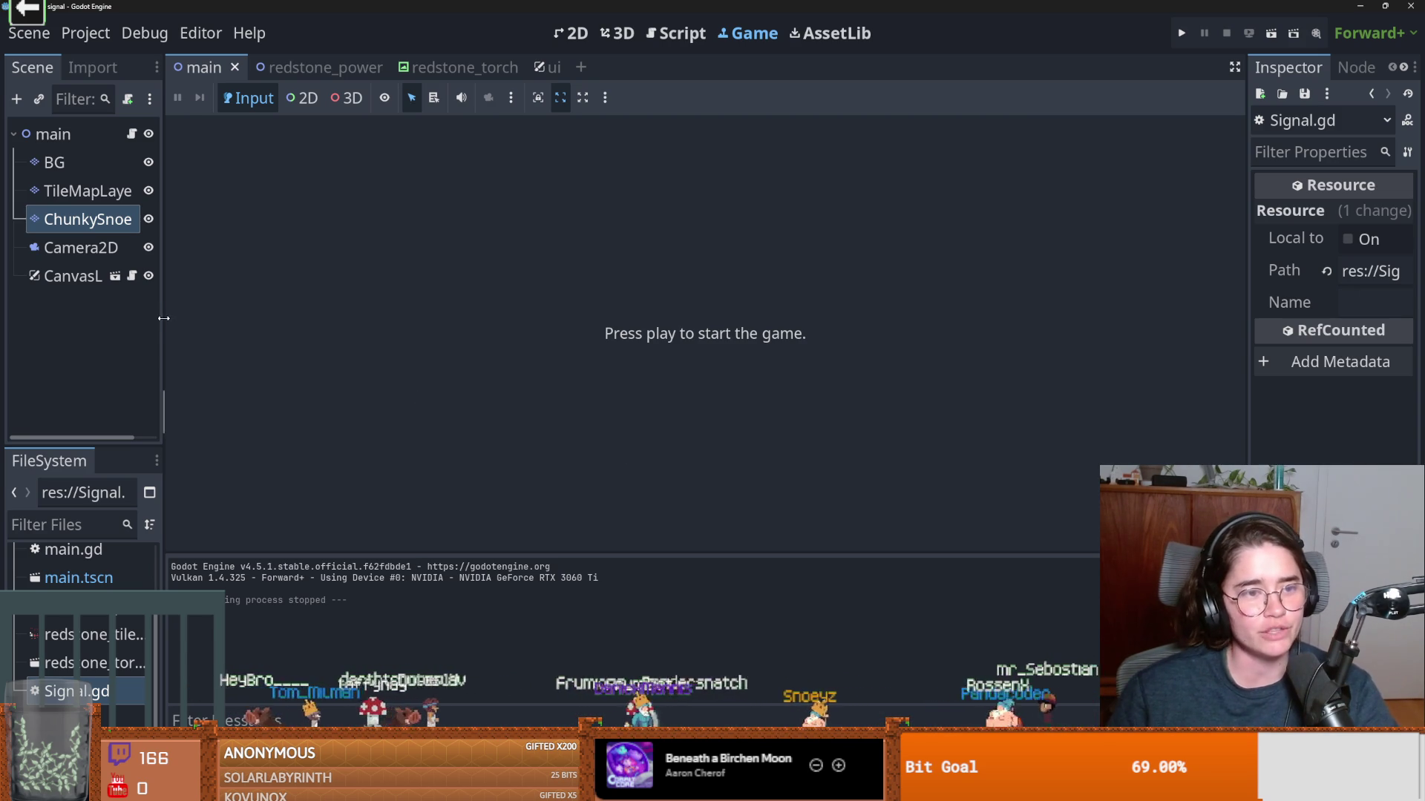
mouse_move(163, 318)
left_mouse_down()
mouse_move(302, 318)
mouse_move(273, 318)
left_mouse_up()
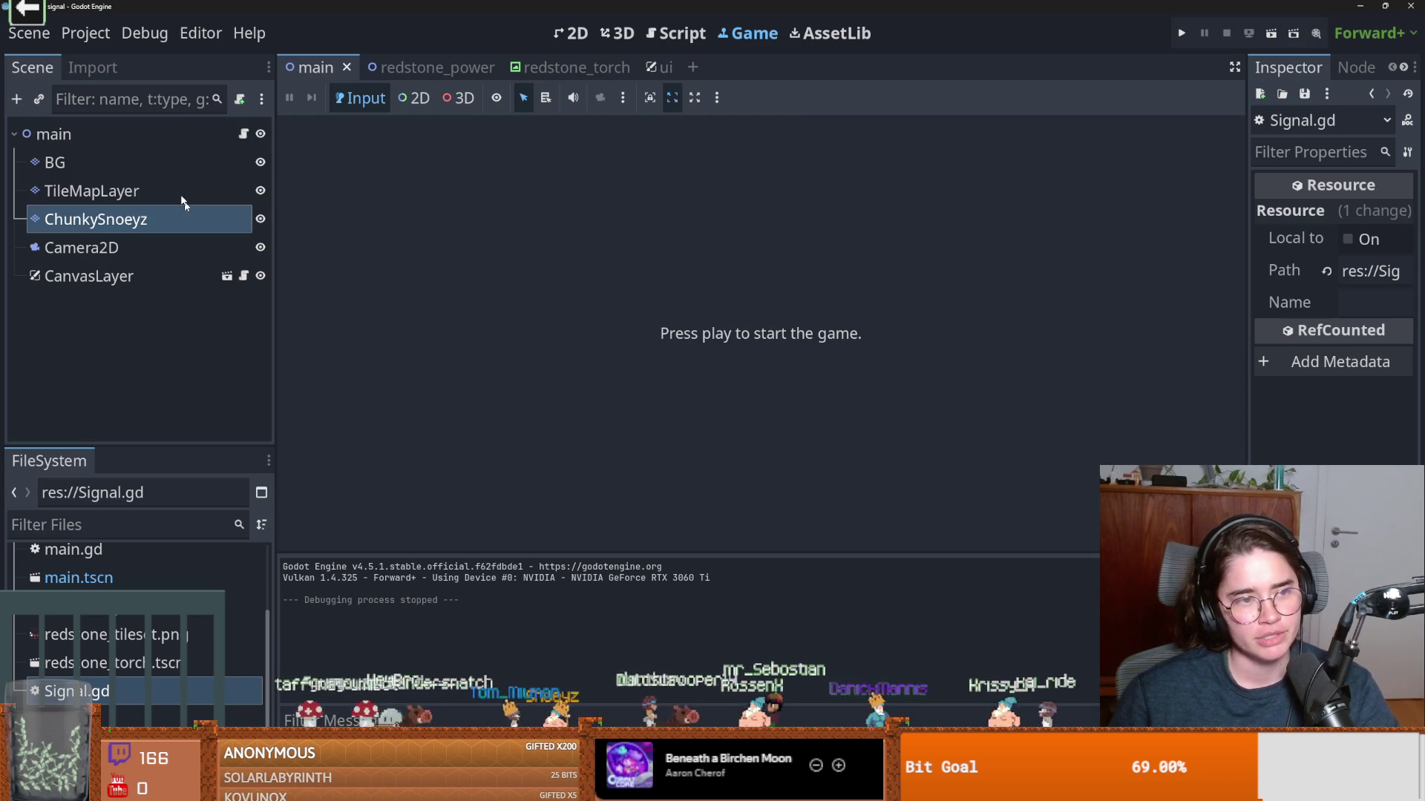
Open Signal.gd and place the caret on empty line 27 below the around_pos assignment.
left_click(242, 135)
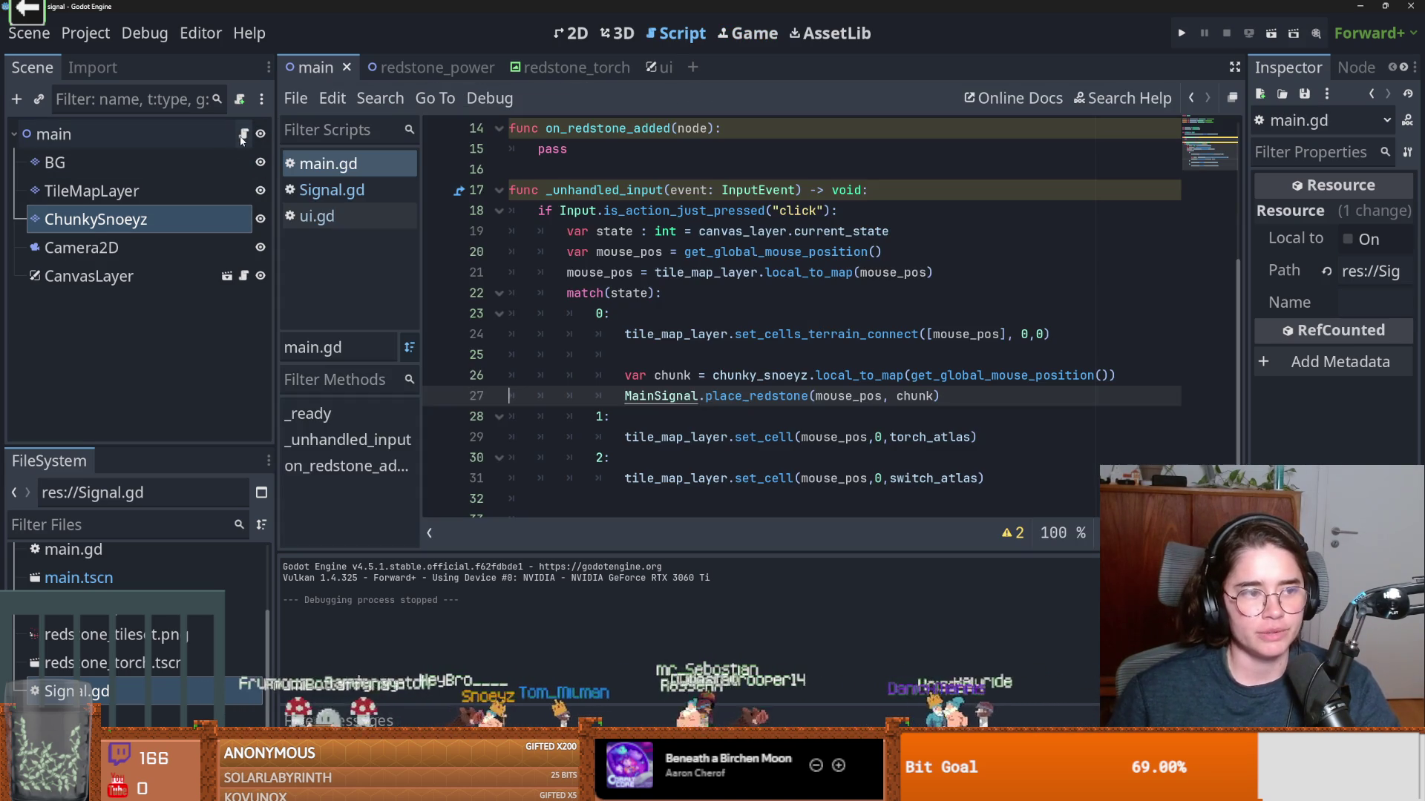
left_click(660, 395, "ctrl")
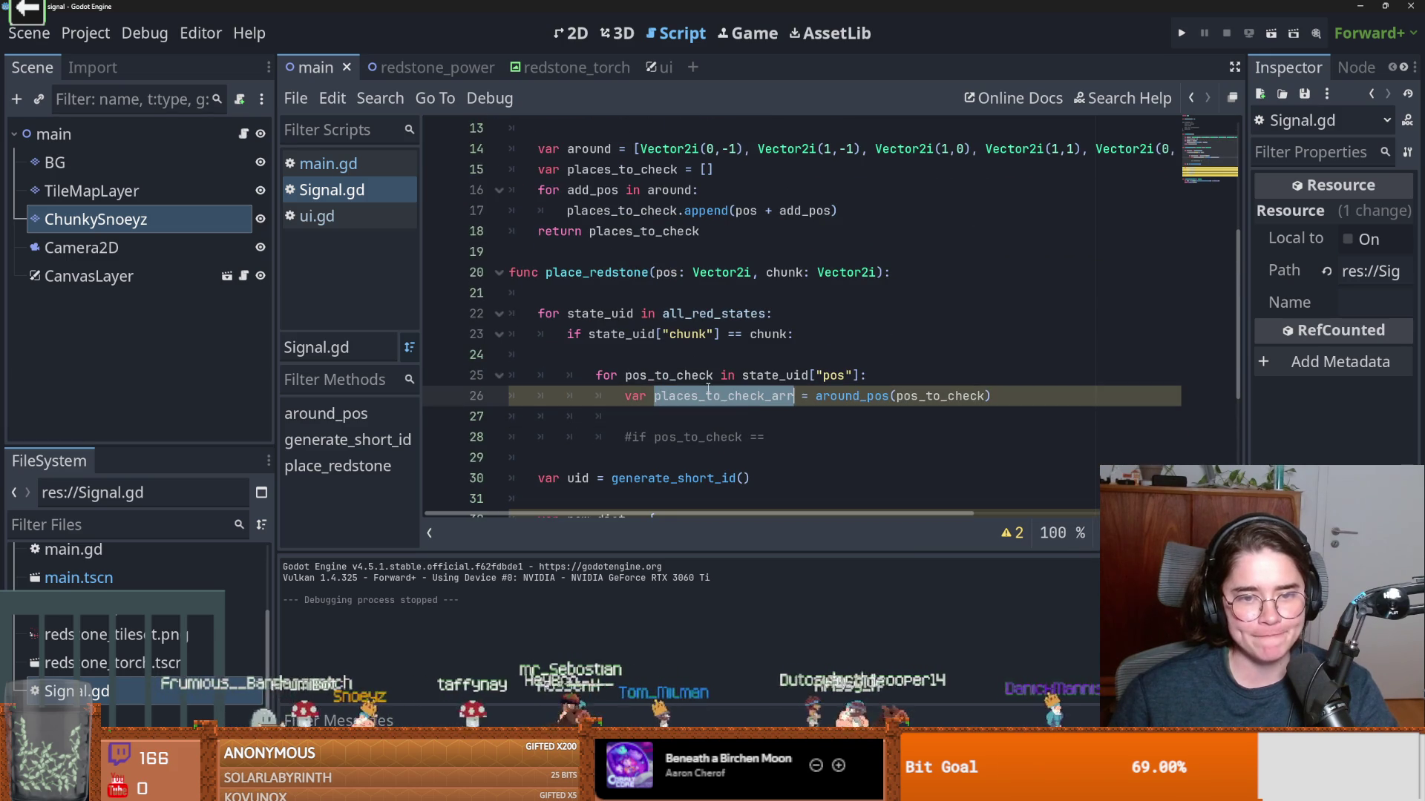
scroll(716, 393, "down", 1)
scroll(731, 389, "down", 1)
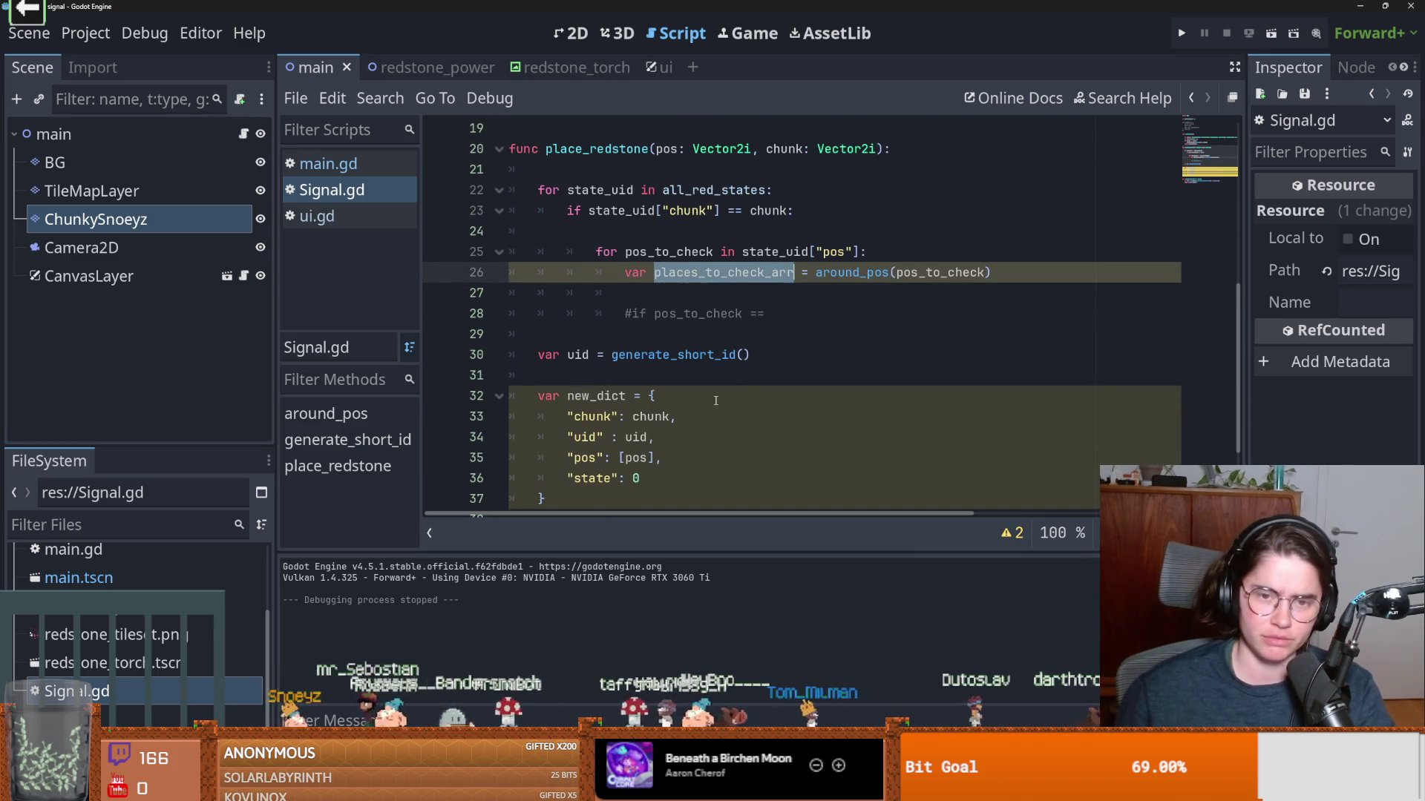
scroll(707, 397, "up", 2)
double_click(861, 397)
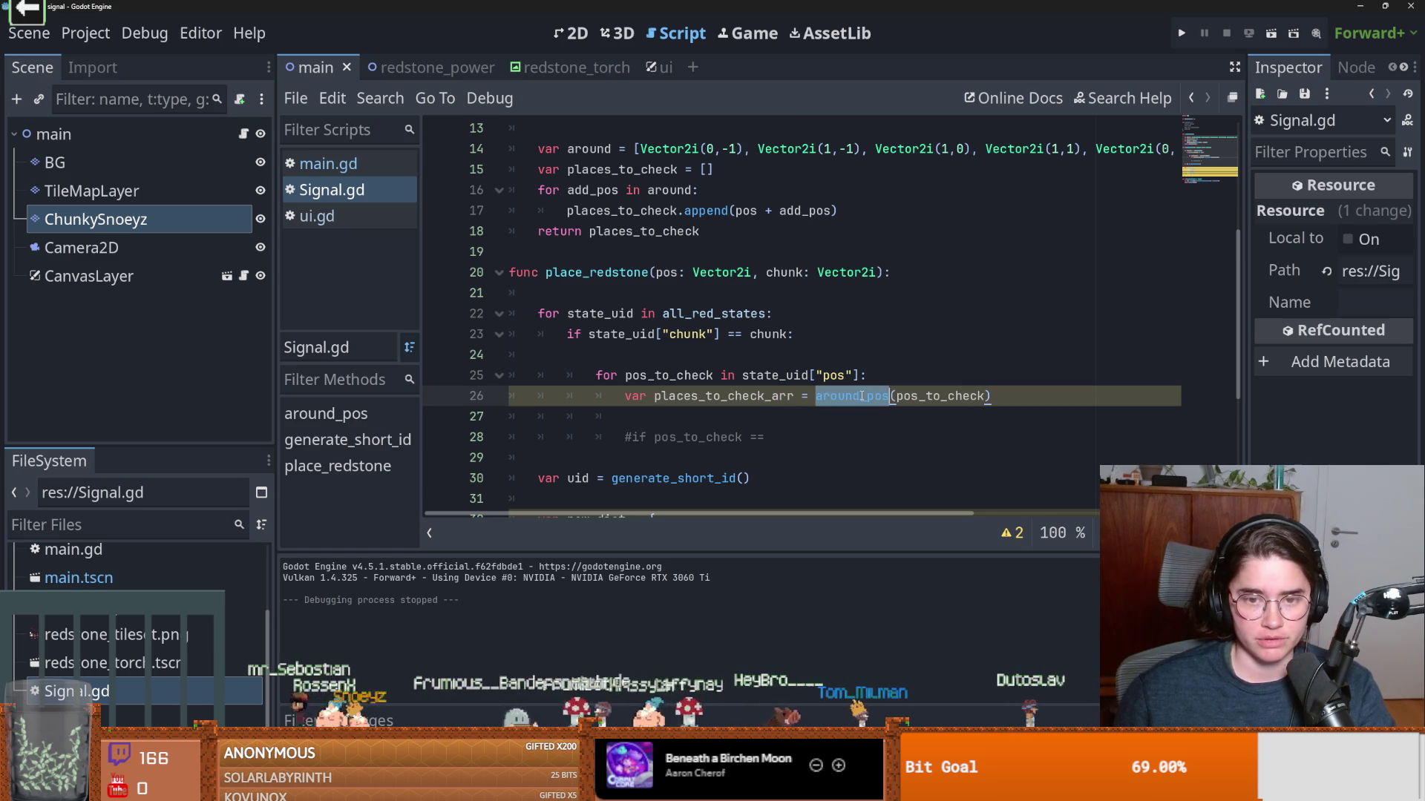
left_click(743, 420)
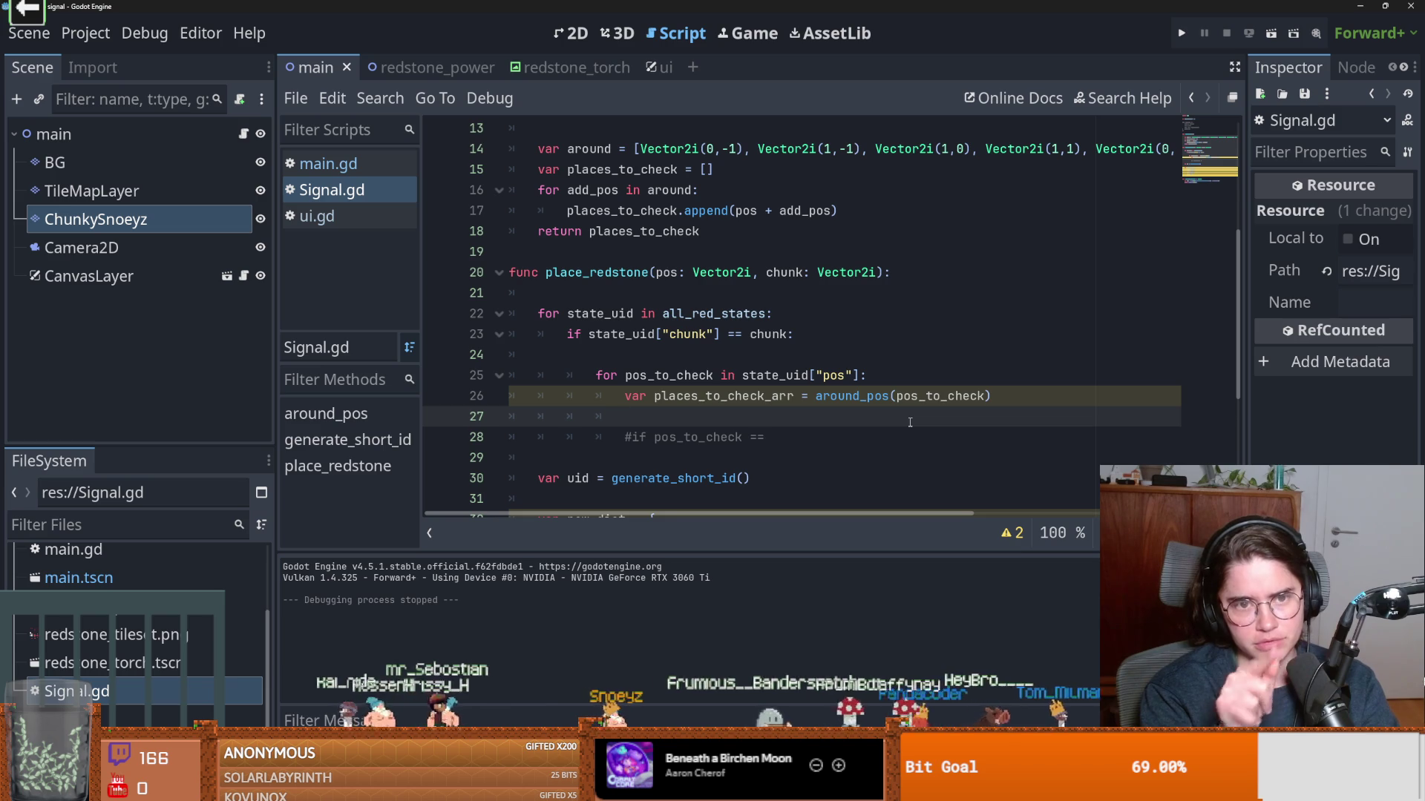
Begin line 27 with 'if places_to_check_arr', deleting a mistyped method name.
type("if pl")
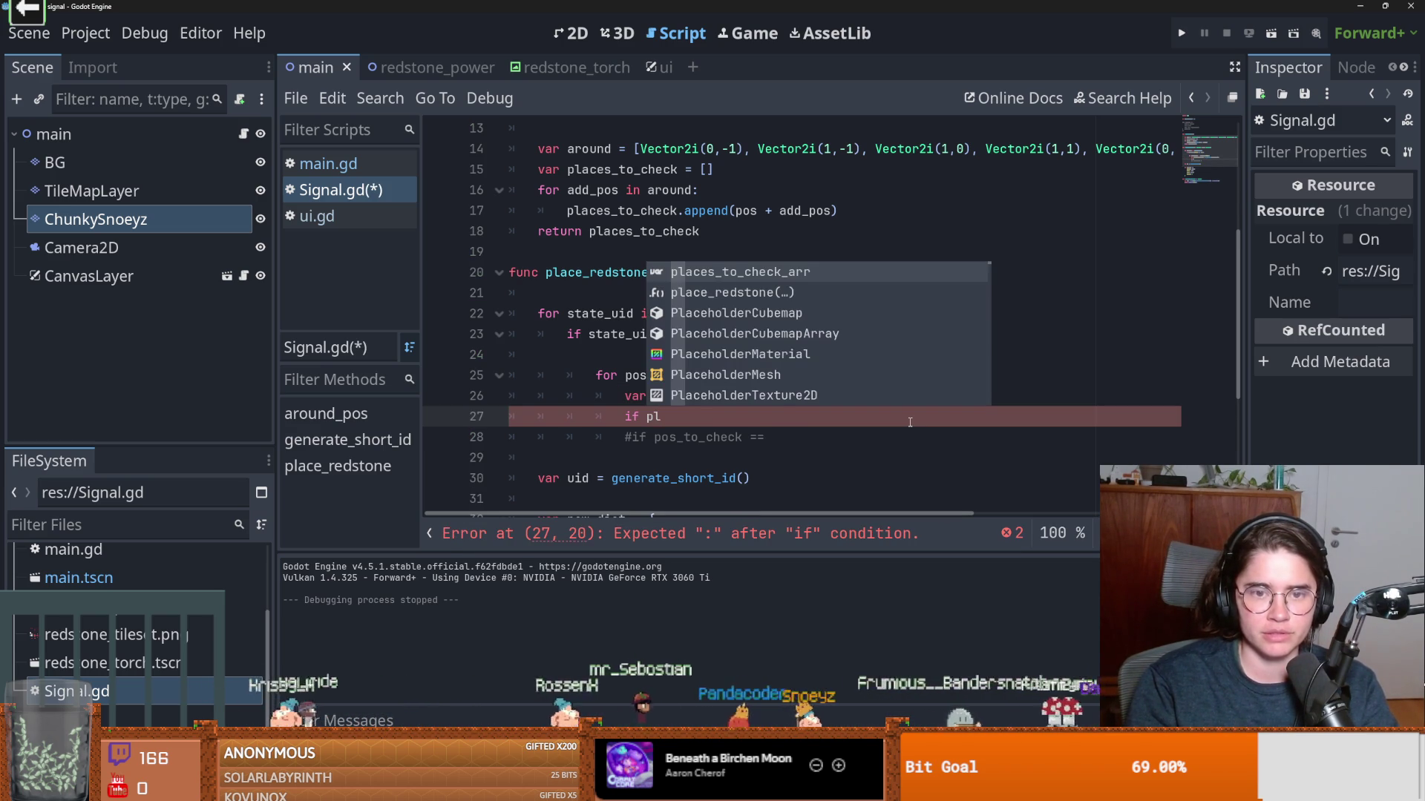
key("Return")
type(".is_in")
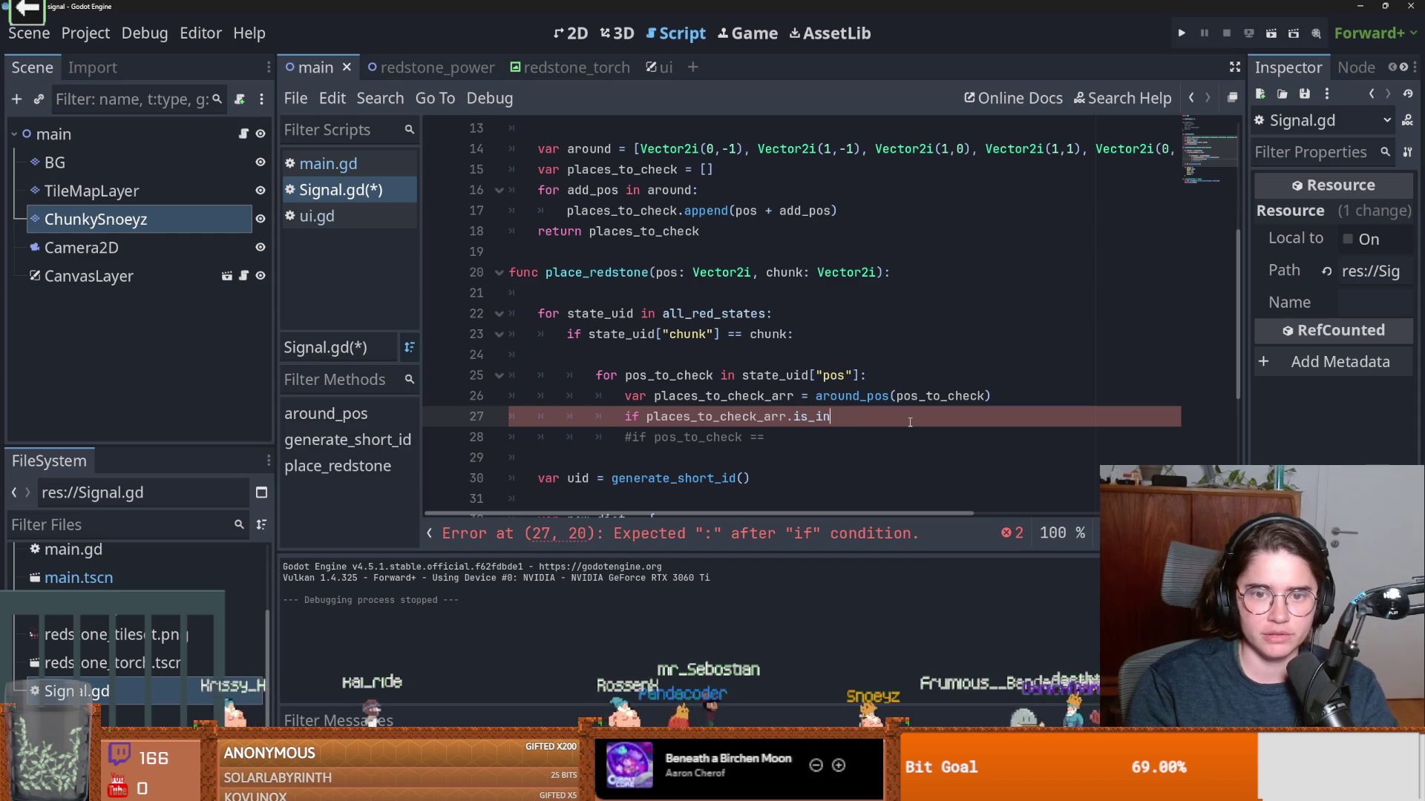
key("BackSpace")
key("BackSpace")
key("BackSpace")
key("BackSpace")
type("n")
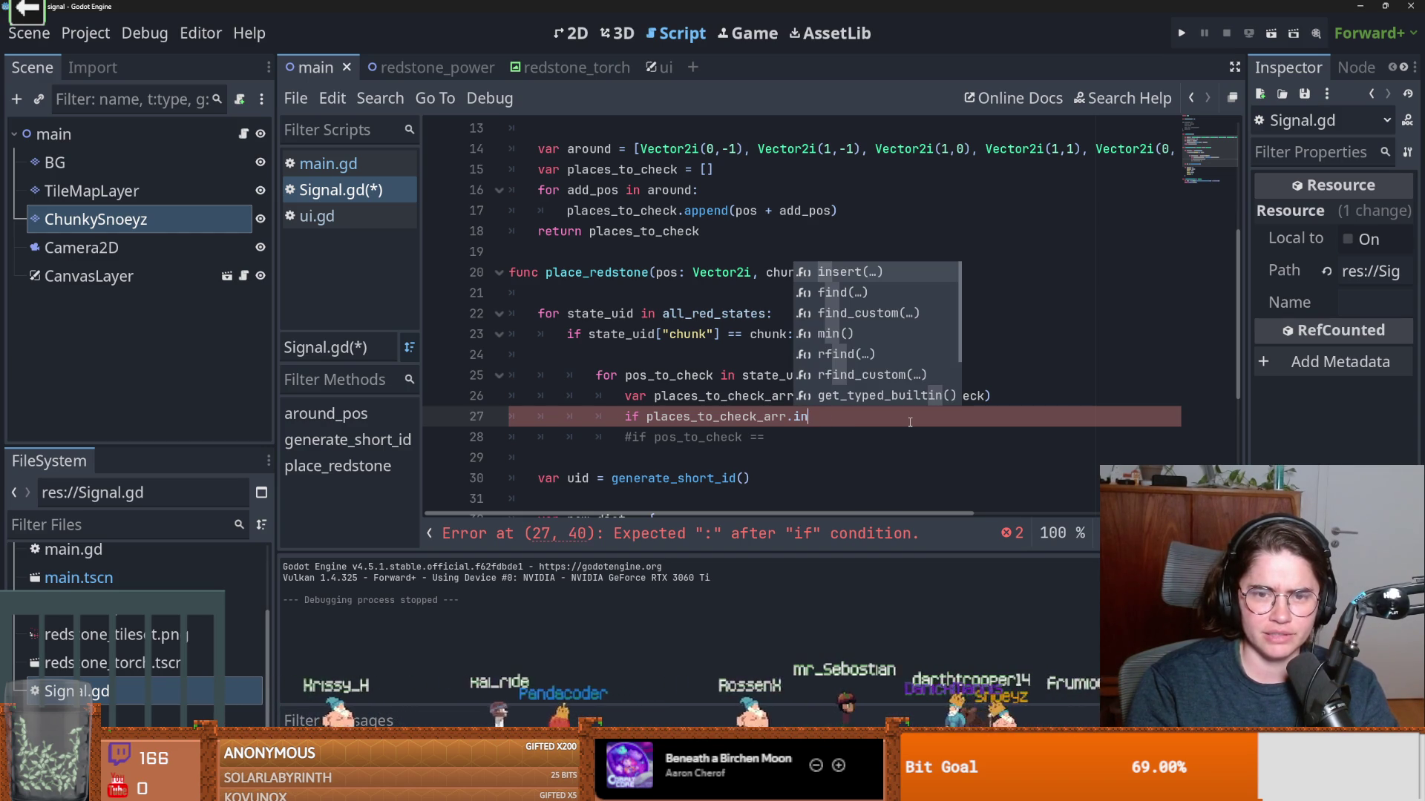
key("BackSpace")
key("BackSpace")
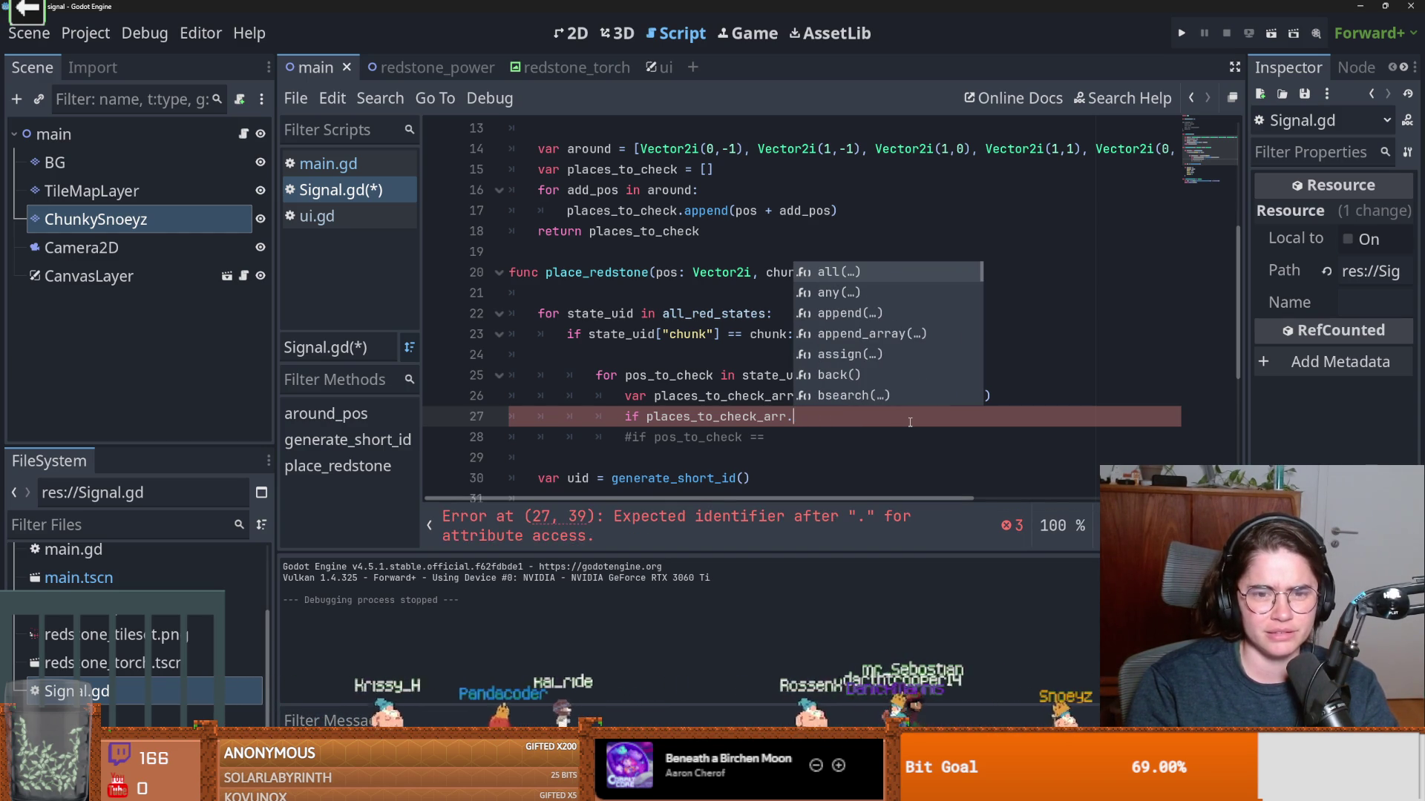
key("BackSpace")
left_click(802, 400)
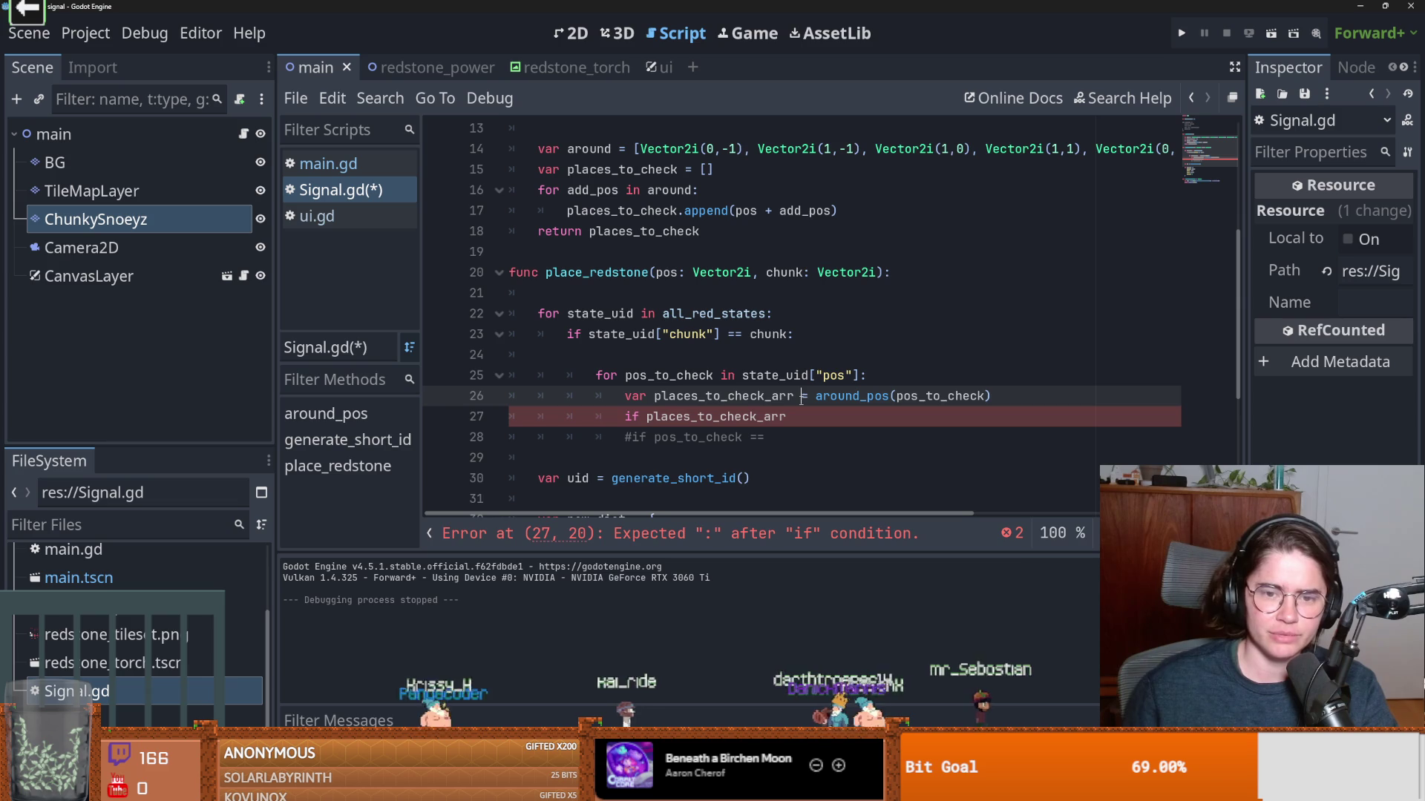
left_click(801, 419)
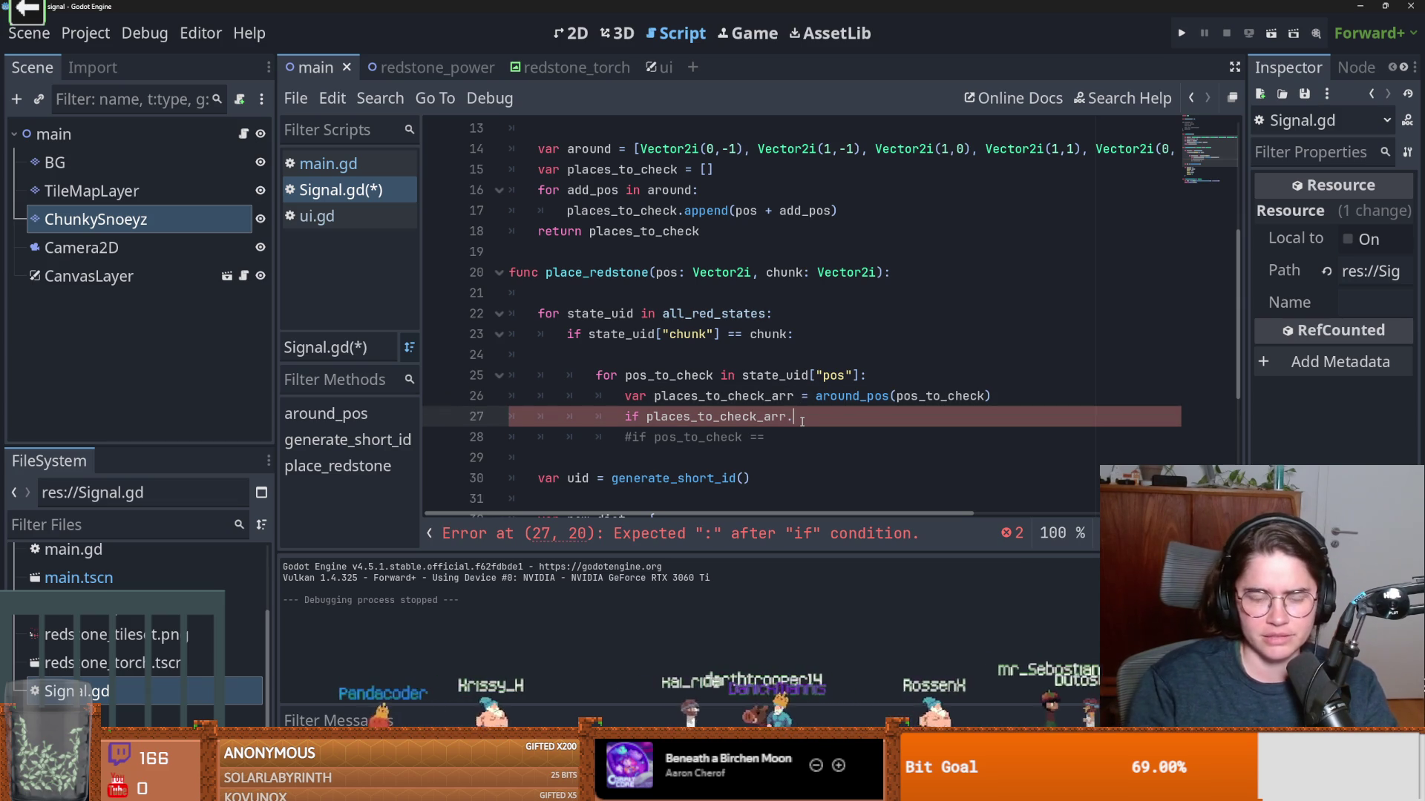
Complete the check as 'places_to_check_arr.has(pos):' and start an indented line beneath it.
type(".is_in")
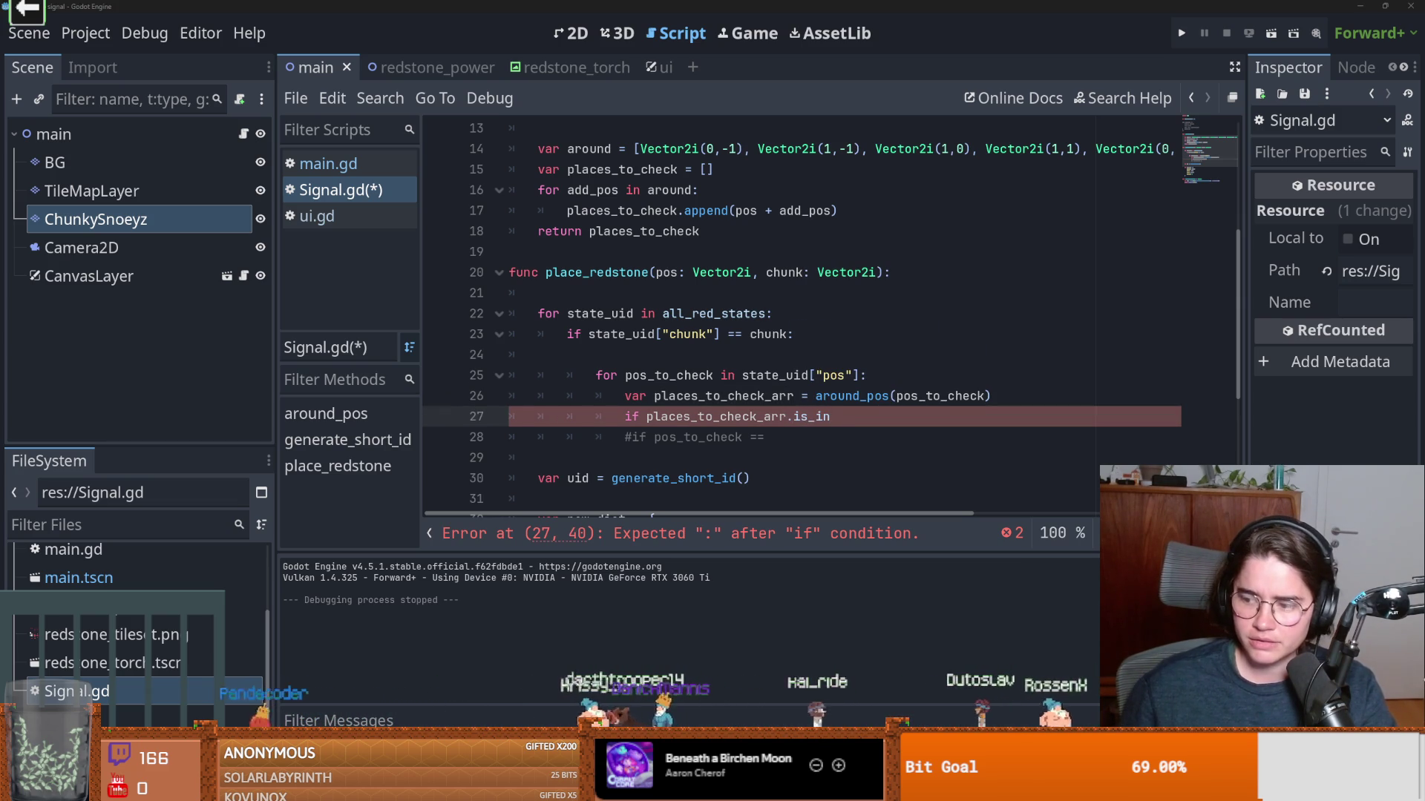
left_click(800, 398)
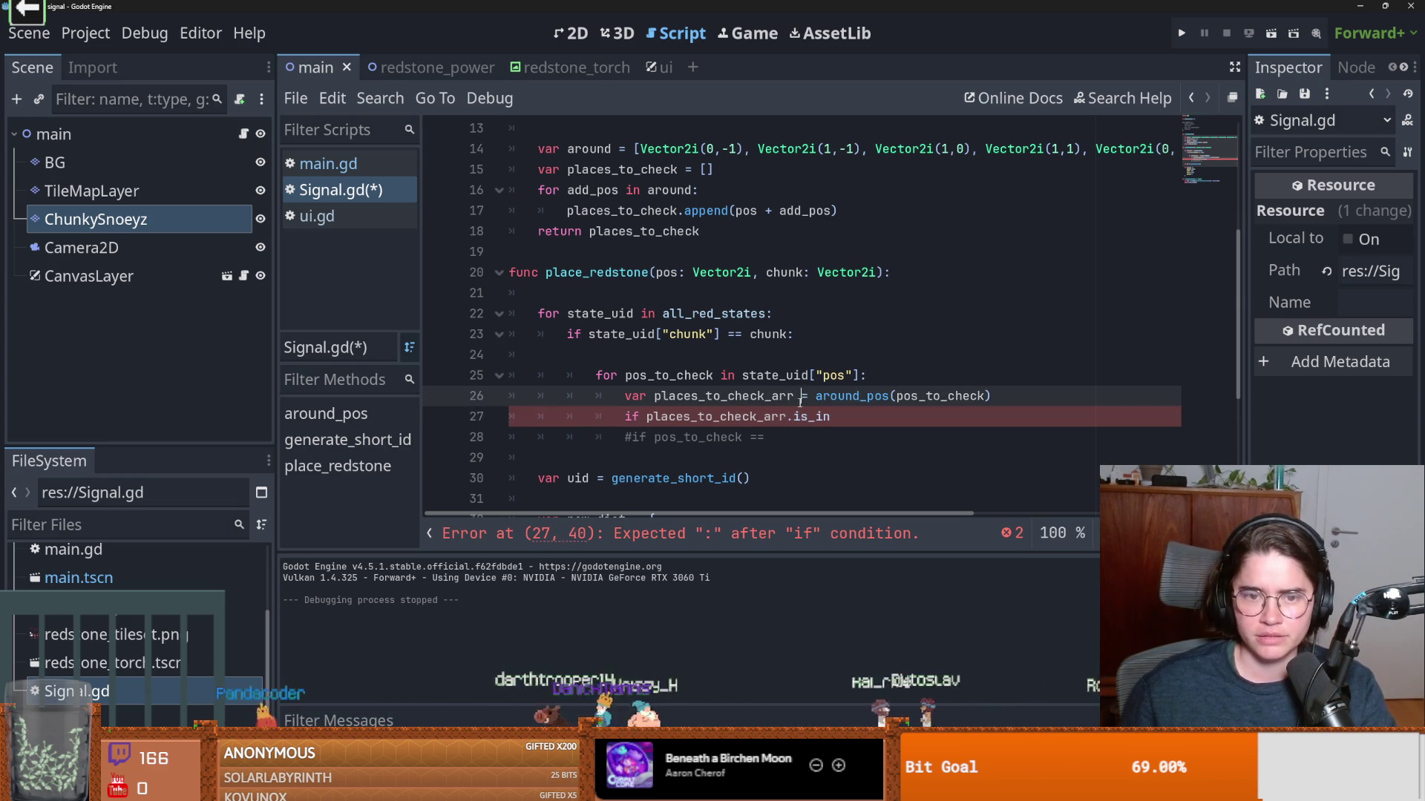
double_click(826, 417)
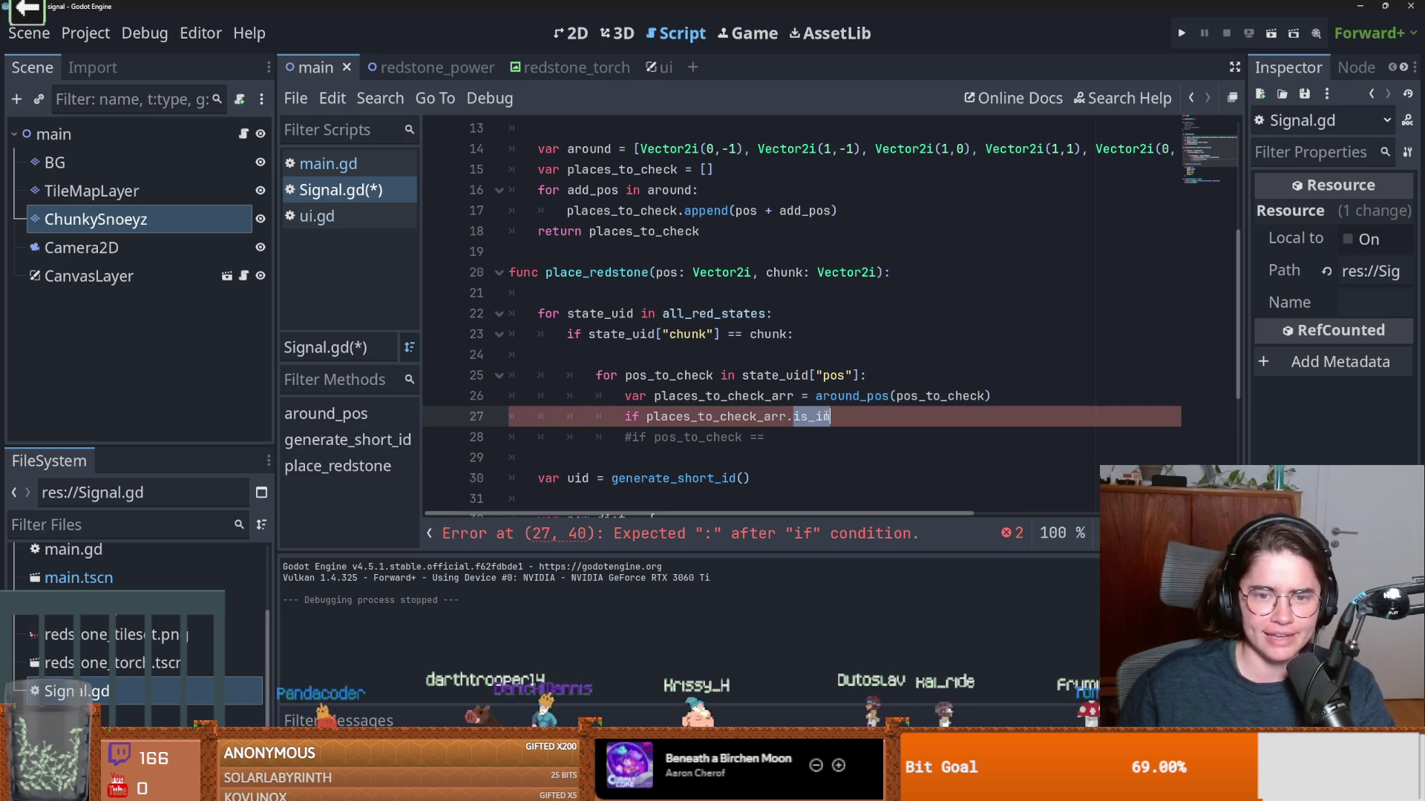
type("hads(")
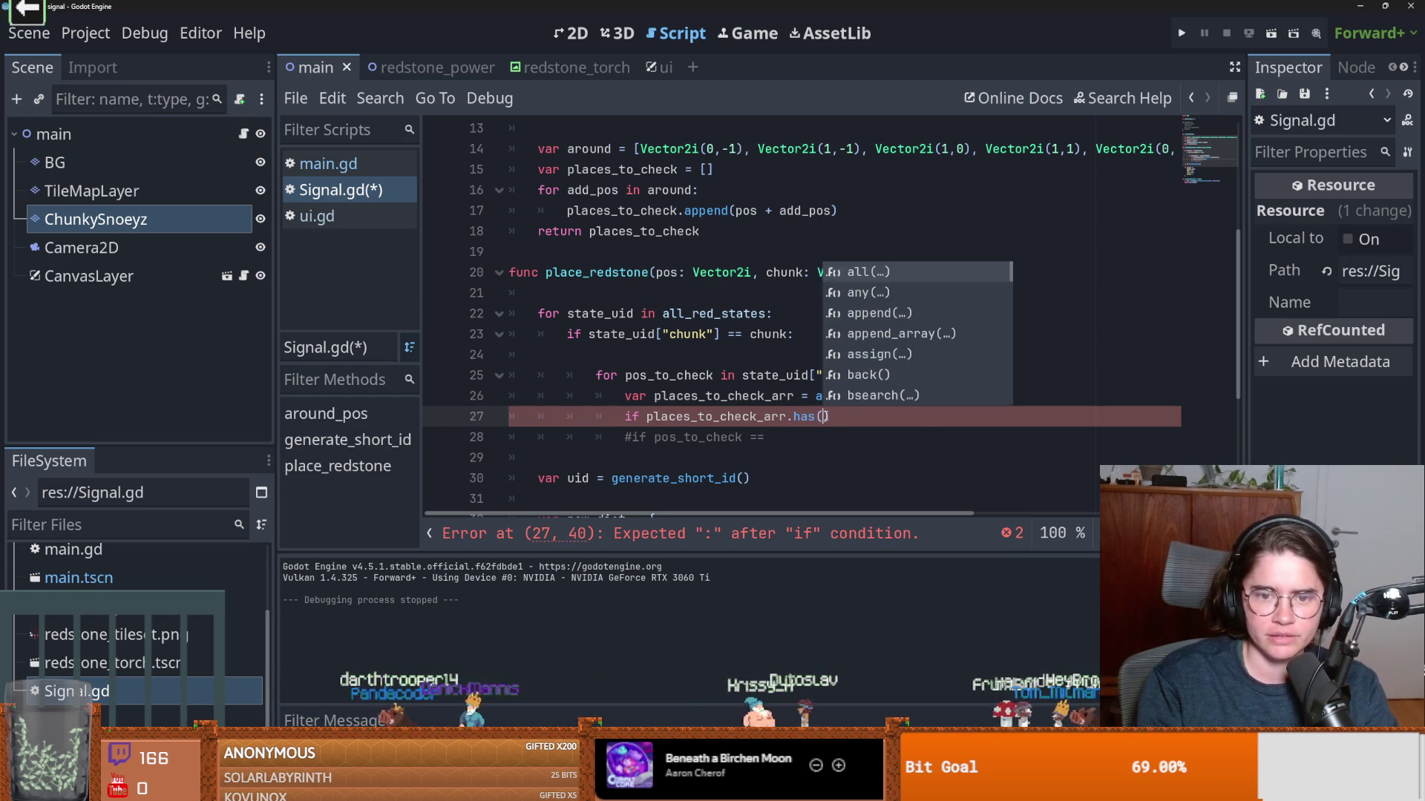
key("Return")
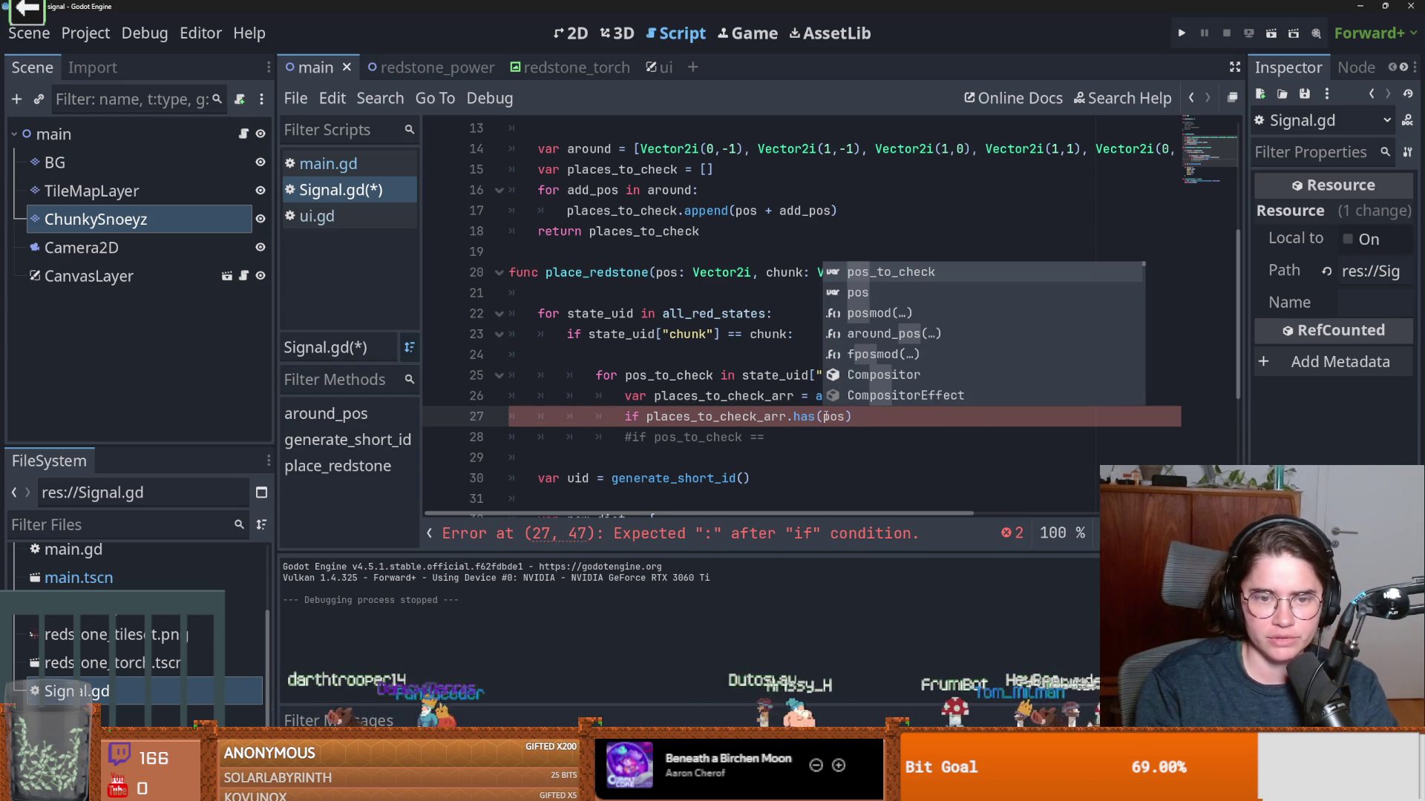
type(")")
key("Return")
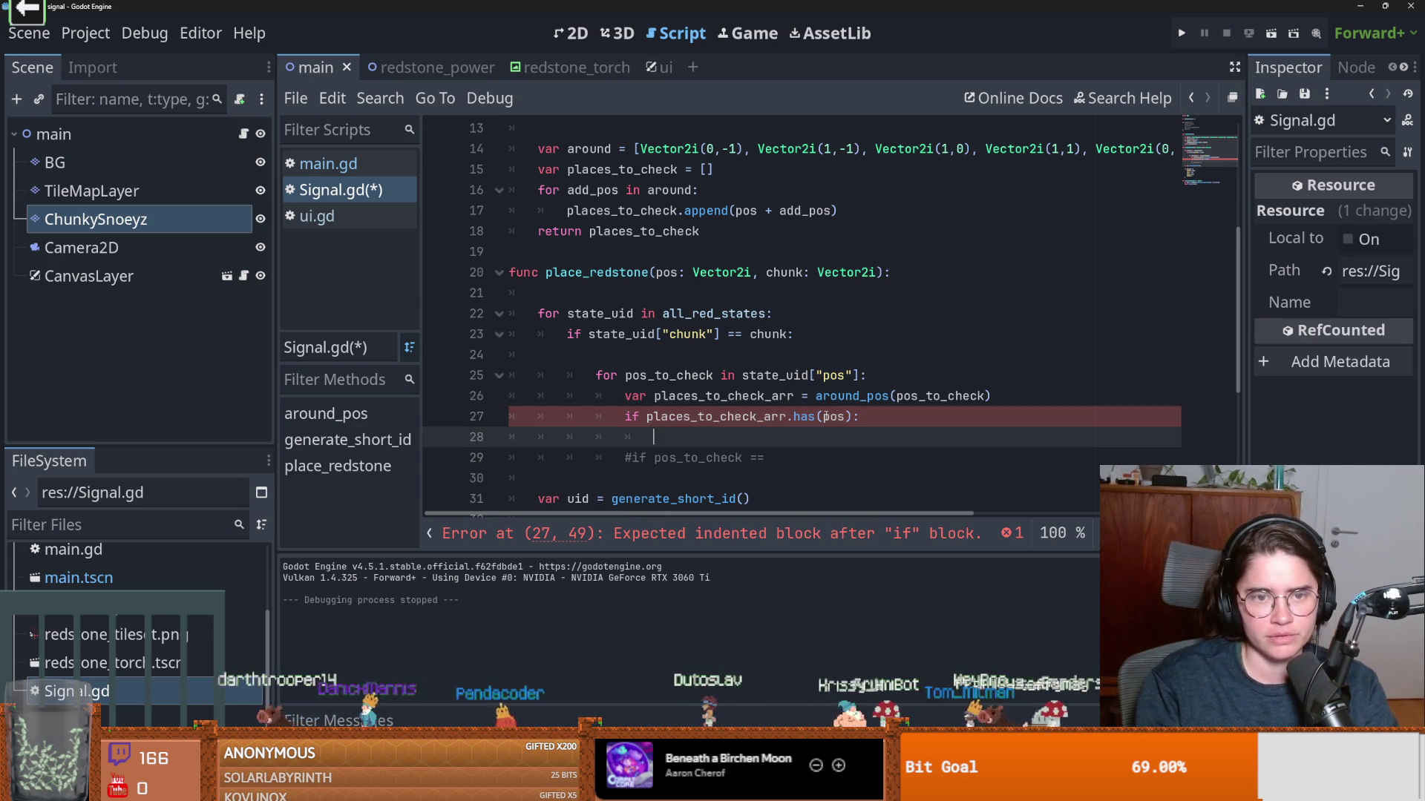
Copy state_uid["pos"] from line 25 and paste it onto line 28 inside the has(pos) block.
scroll(687, 368, "up", 3)
scroll(698, 381, "down", 1)
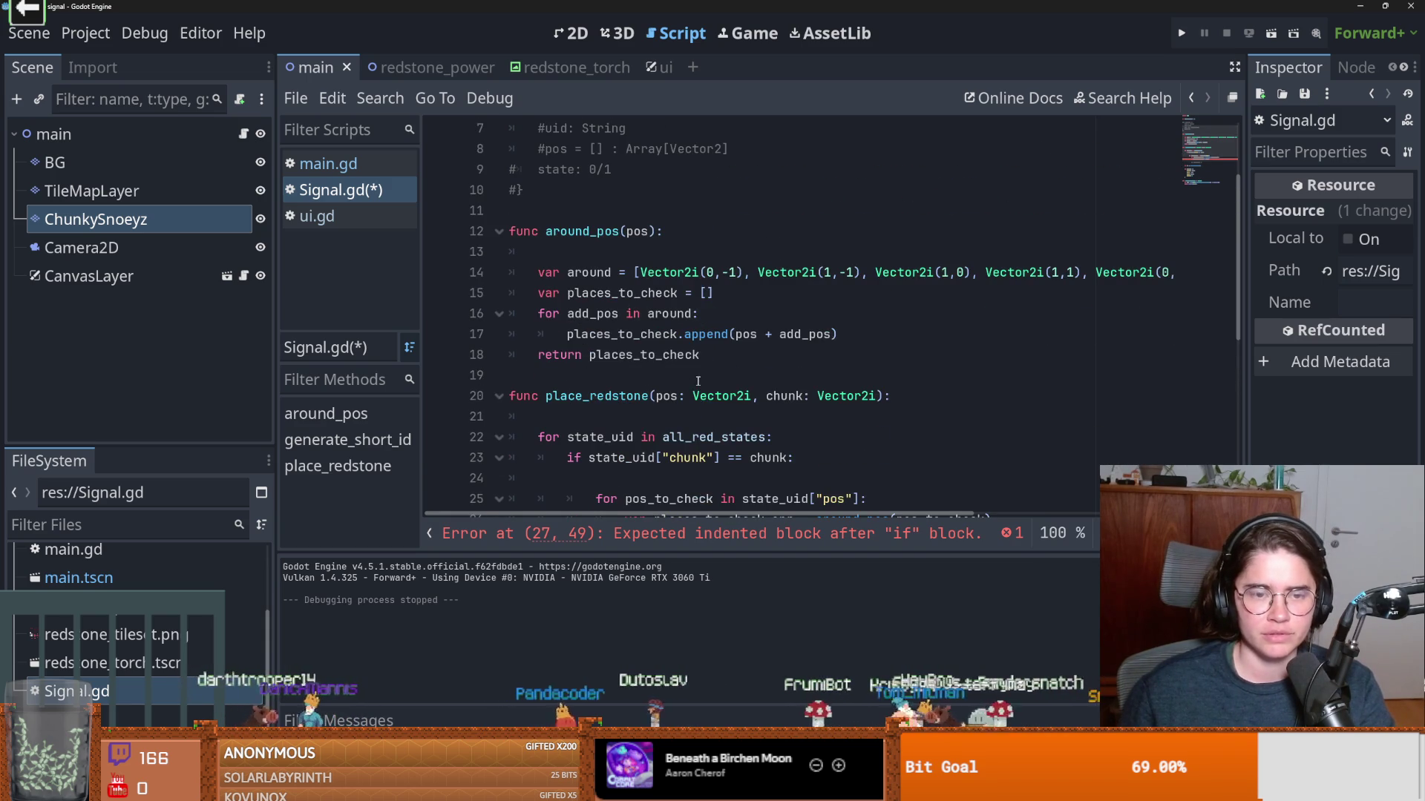
scroll(597, 349, "up", 2)
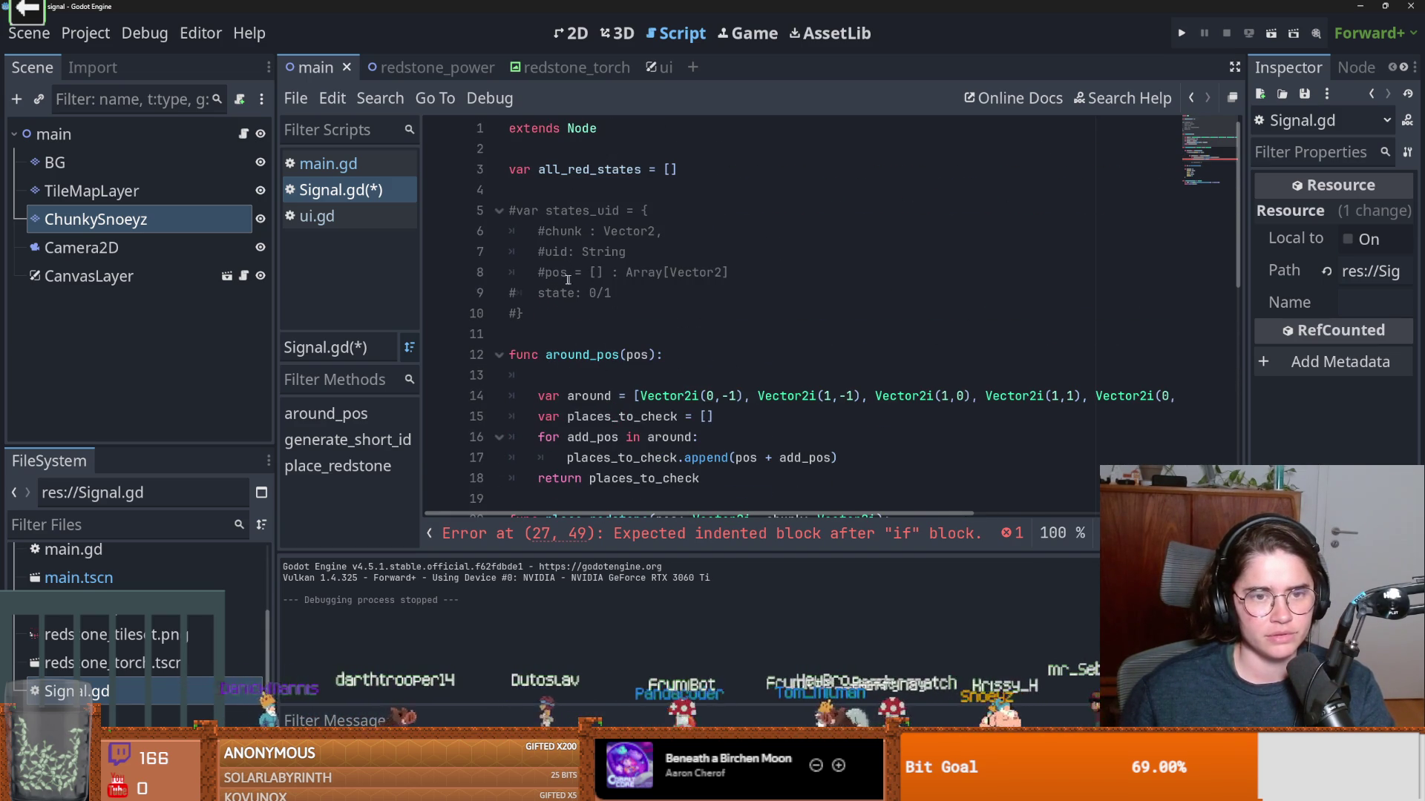
scroll(820, 403, "down", 4)
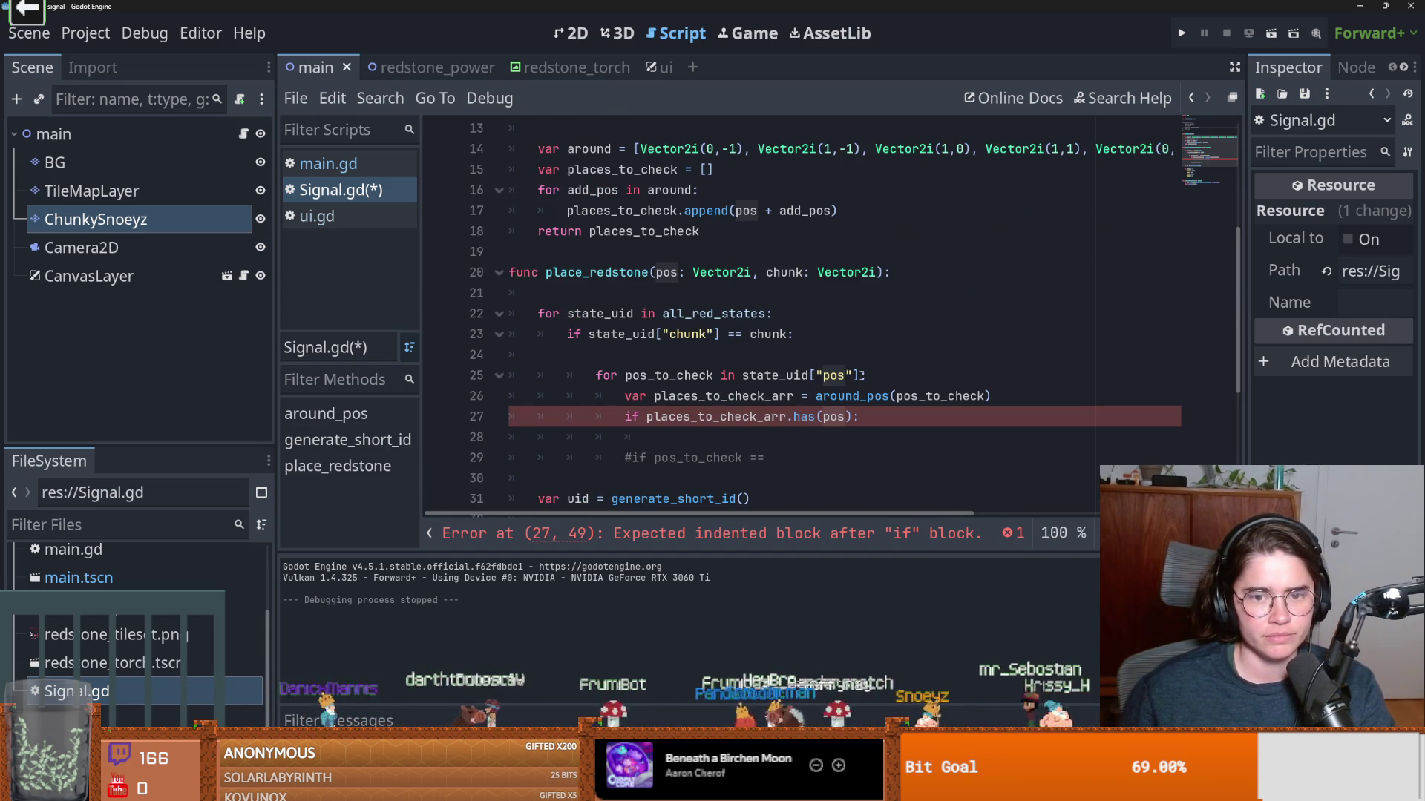
left_click_drag(858, 377, 741, 379)
key("ctrl+c")
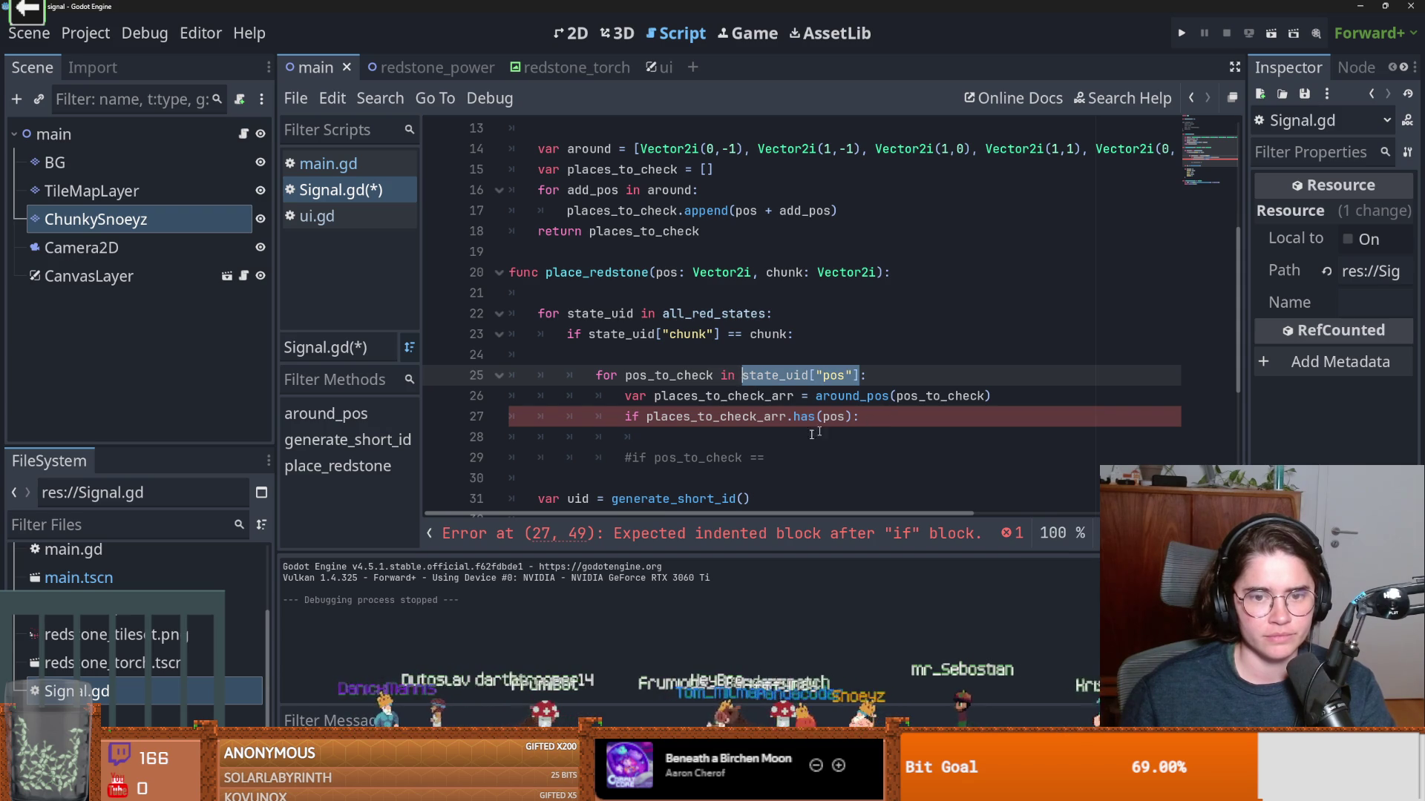
left_click(822, 438)
key("ctrl+v")
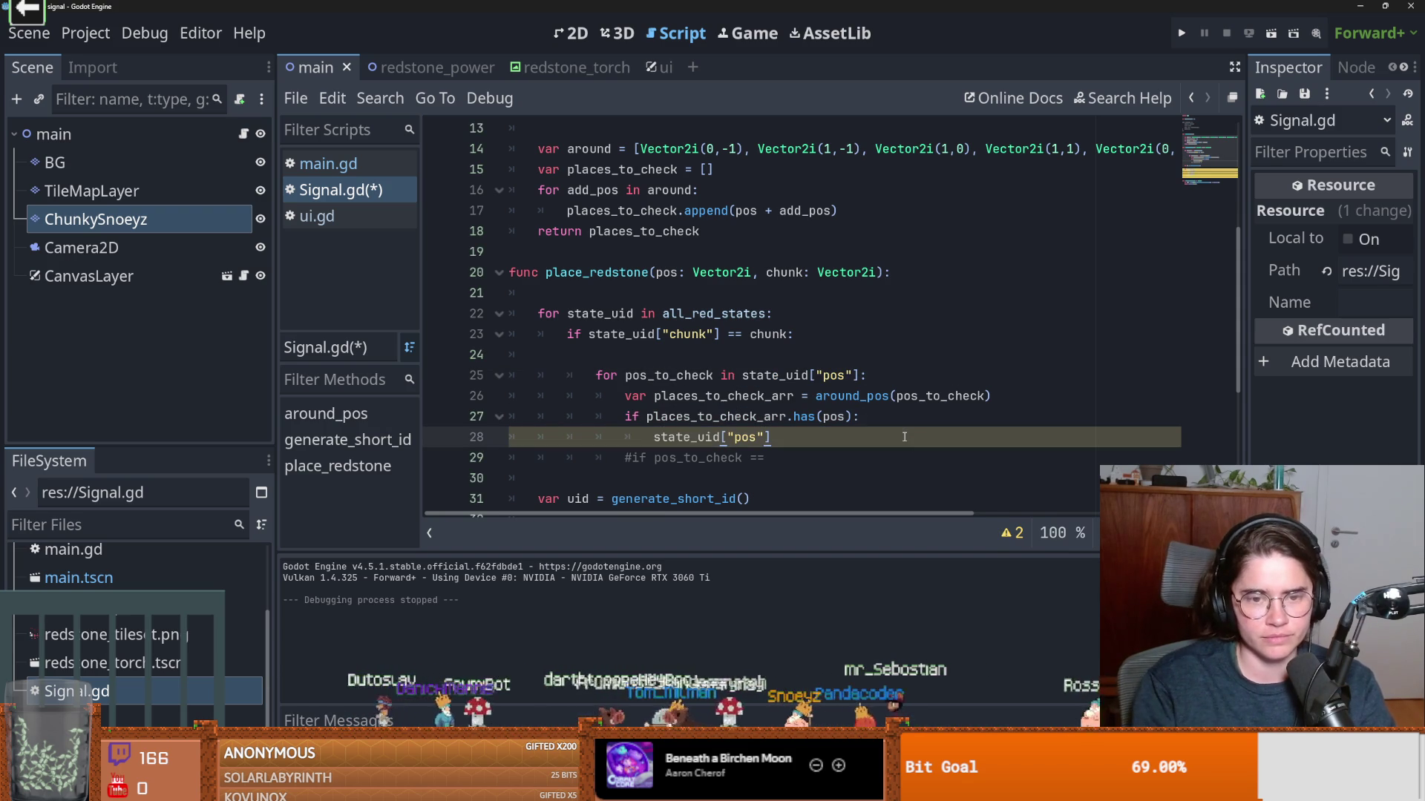
key("ctrl+z")
key("ctrl+v")
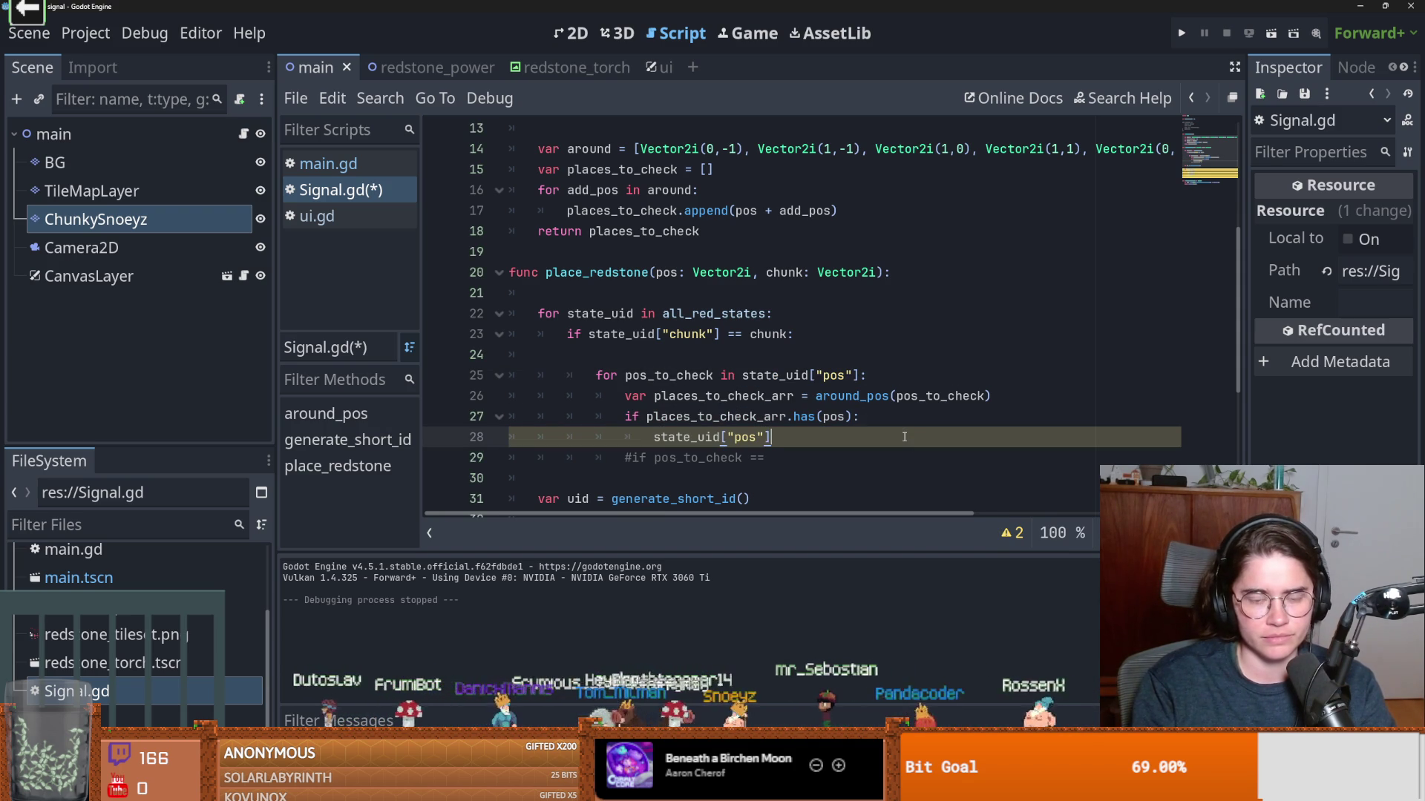
Try an assignment and .append on line 28, then trim it back to state_uid["pos"].
type(" =")
key("ctrl+v")
type(".")
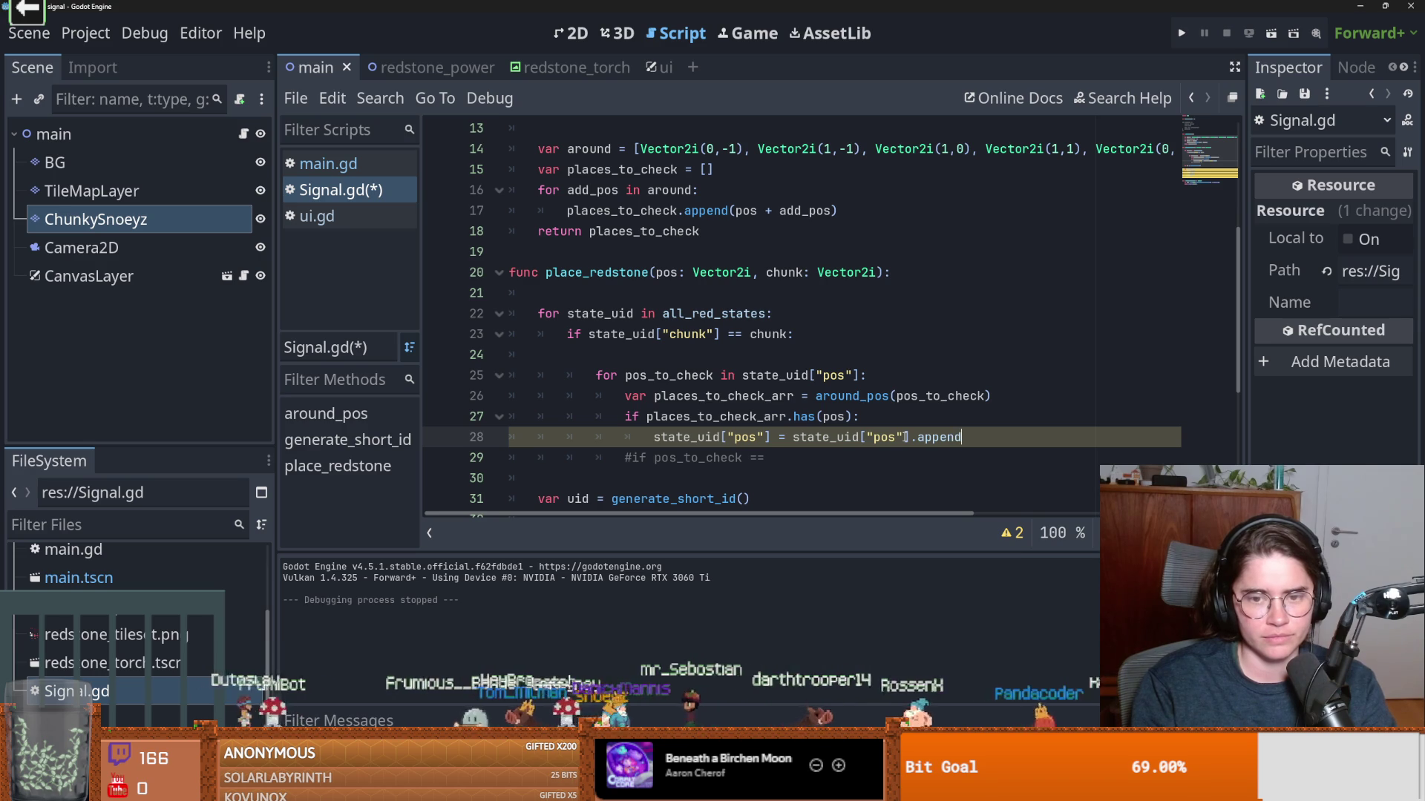
key("BackSpace")
key("BackSpace")
key("BackSpace")
key("BackSpace")
key("BackSpace")
key("BackSpace")
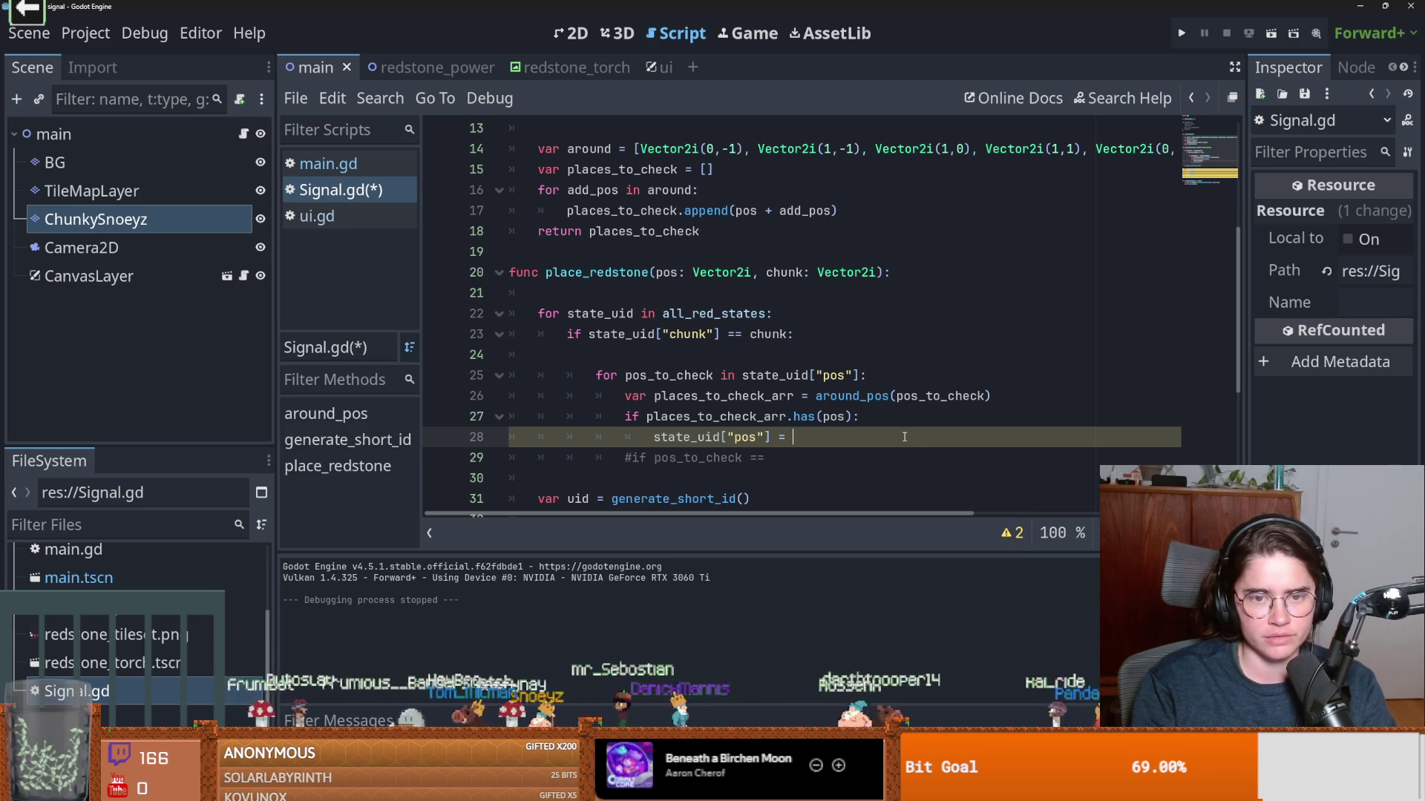
key("BackSpace")
key("BackSpace")
key("BackSpace")
left_click_drag(772, 437, 663, 440)
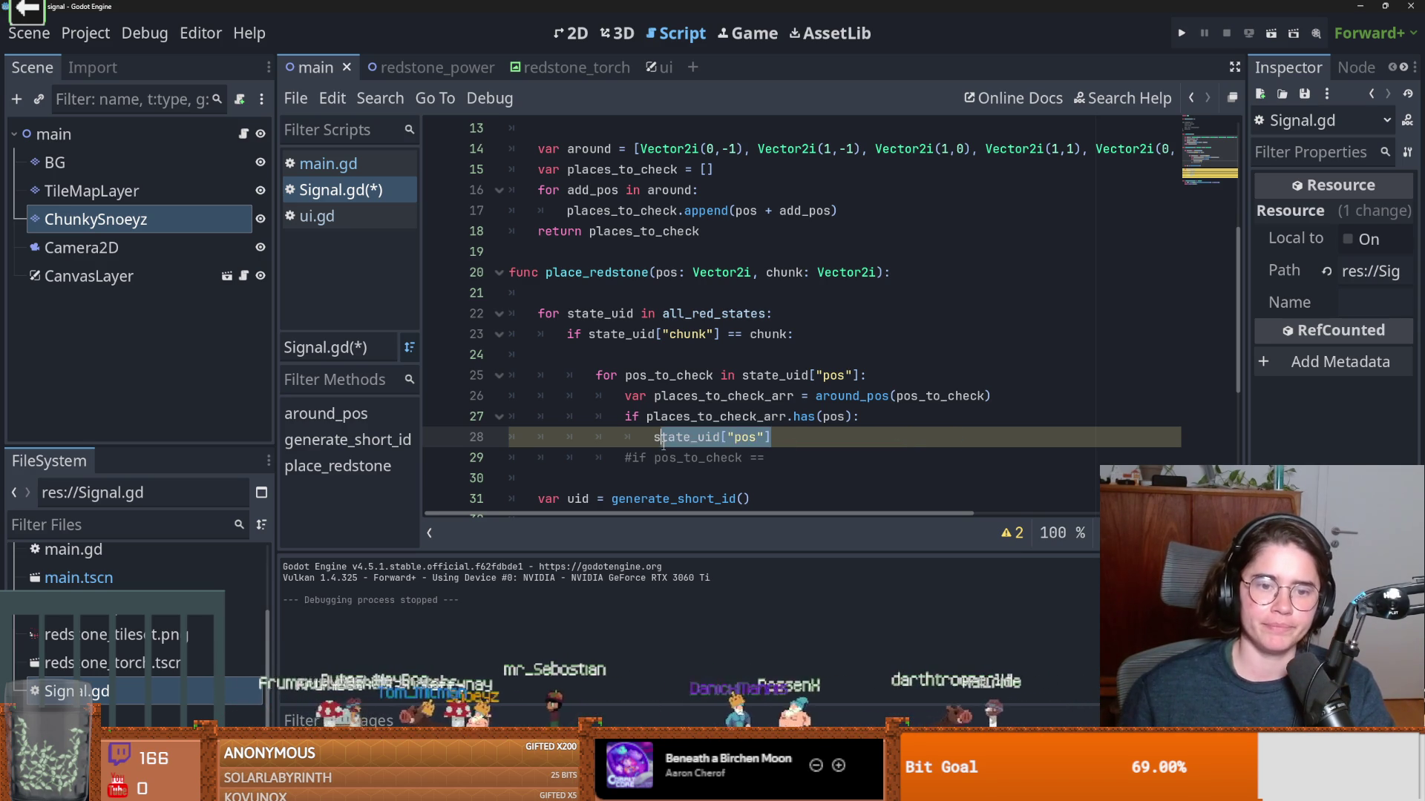
left_click(675, 348)
Indent line 24 and declare a new variable named dict_pos_arr.
key("Tab")
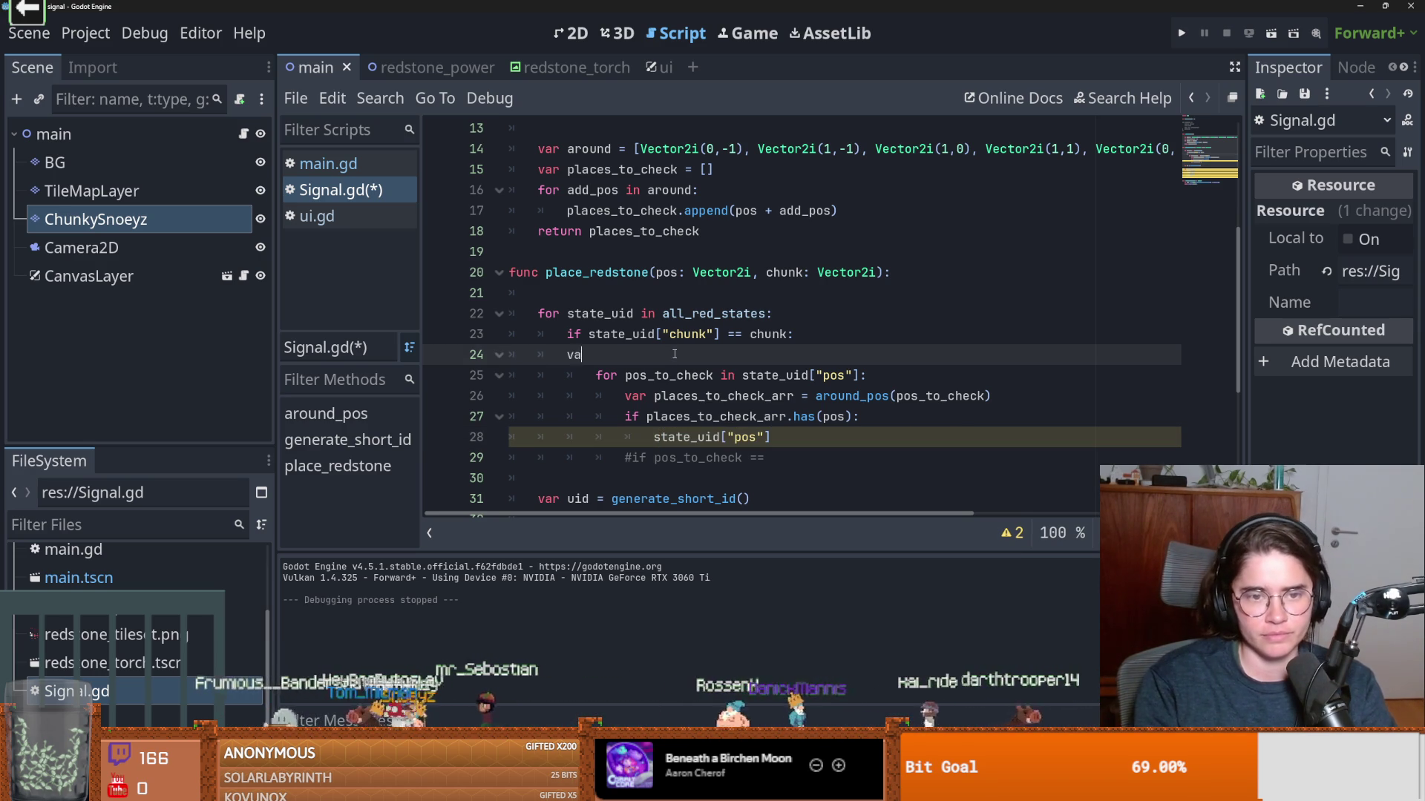
type("var dict_pos_arr =")
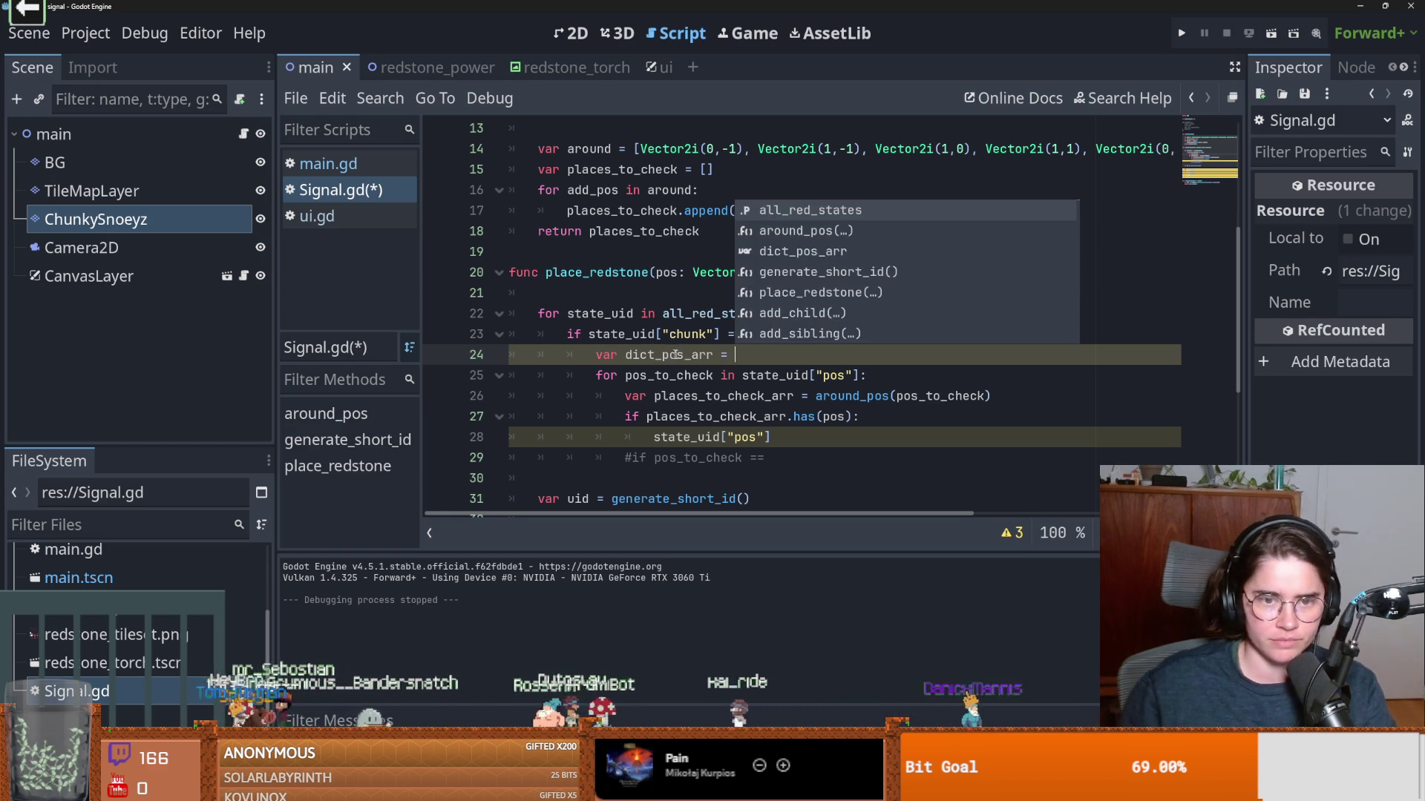
left_click(699, 375)
key("ctrl+shift+Left")
key("ctrl+shift+Left")
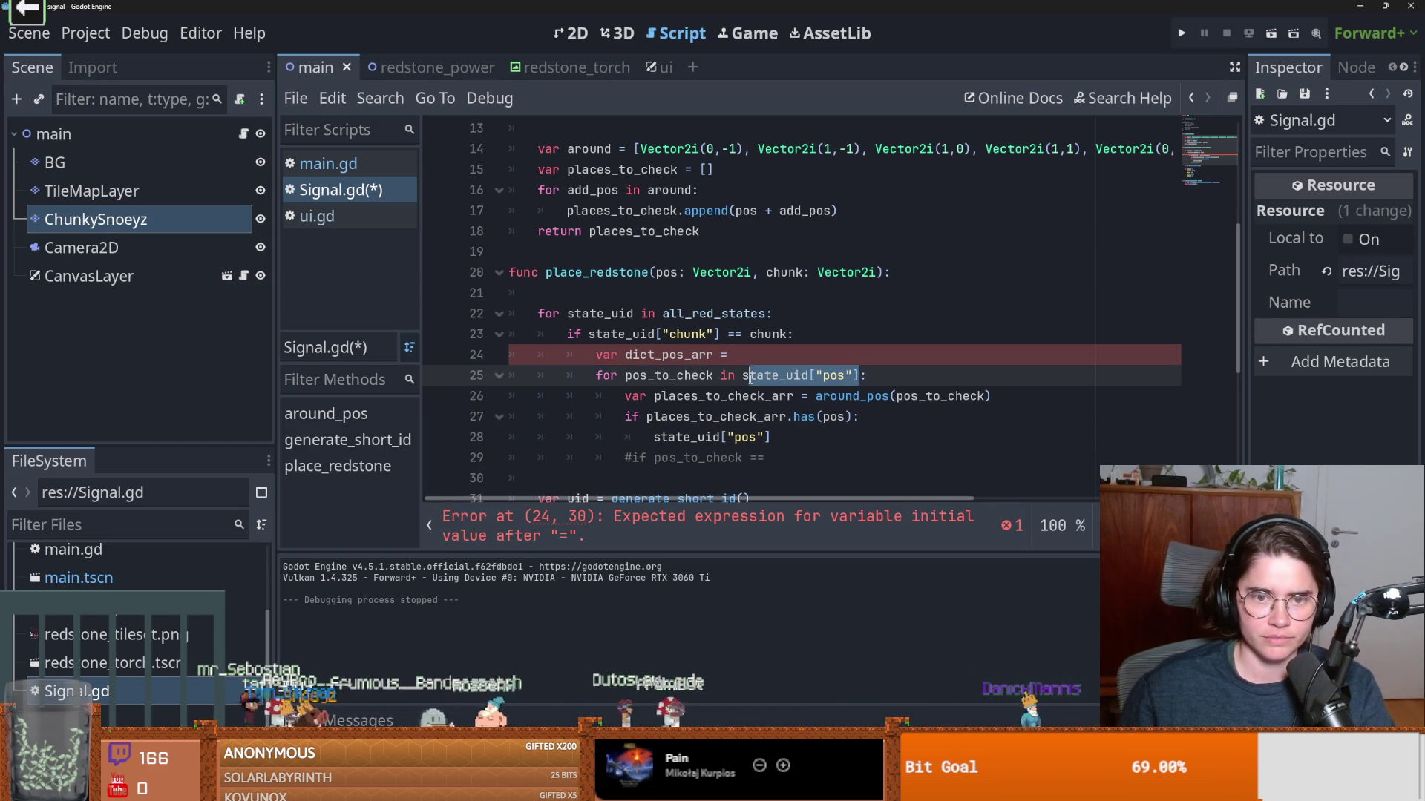
key("Up")
key("End")
key("ctrl+shift+Left")
key("ctrl+v")
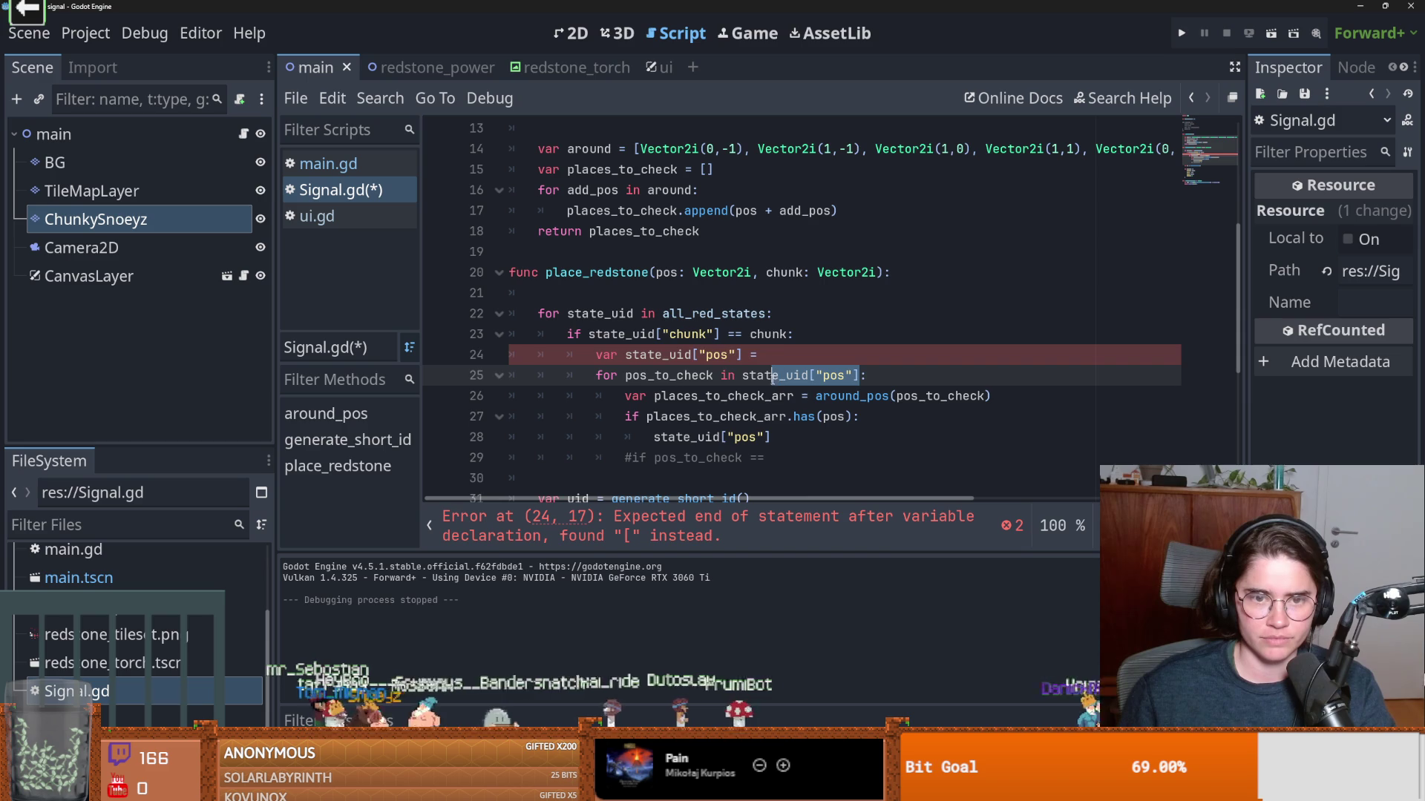
key("ctrl+z")
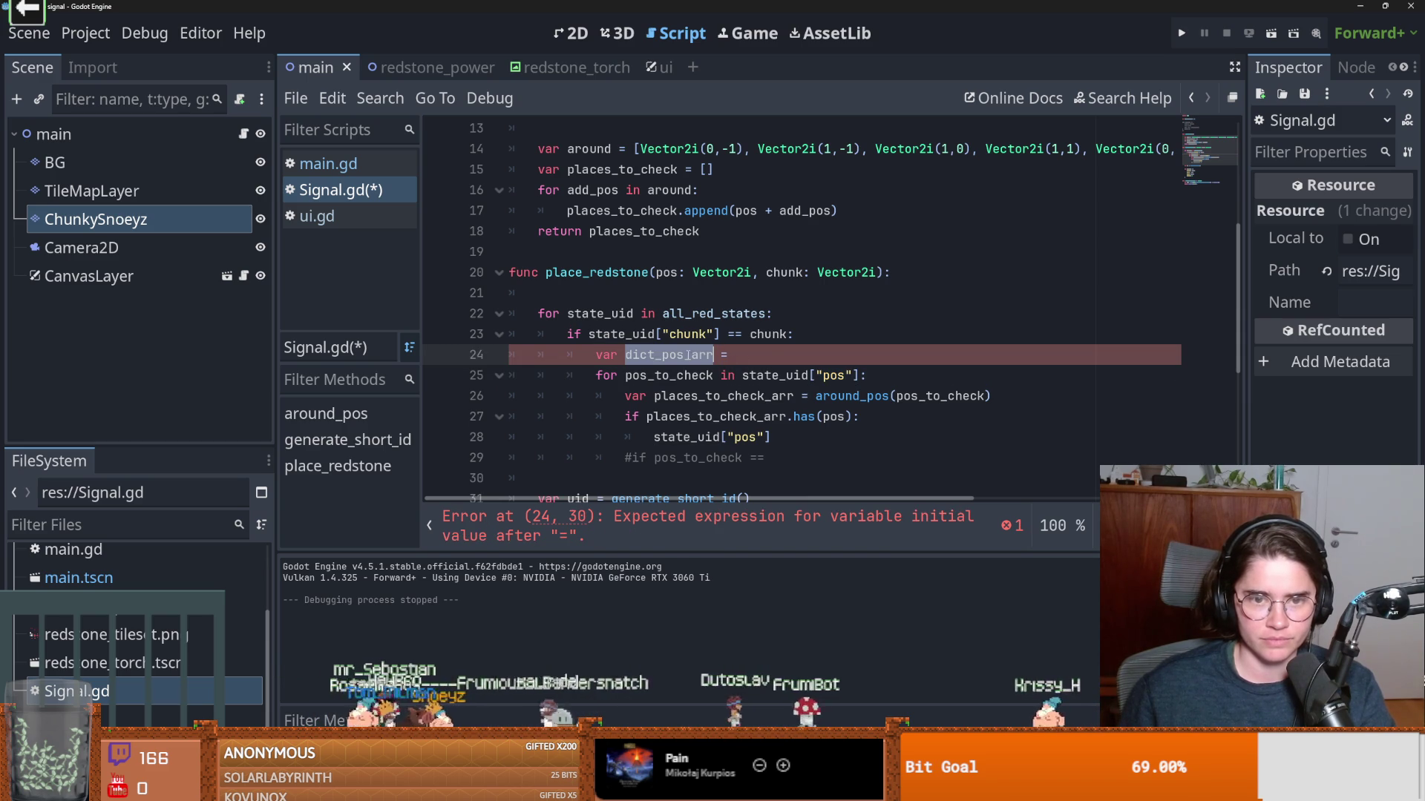
Initialise dict_pos_arr with state_uid["pos"] and make the for loop iterate over dict_pos_arr.
left_click_drag(861, 376, 748, 376)
left_click(743, 376)
key("ctrl+c")
left_click(739, 360)
key("ctrl+v")
type("dict_pos_arr")
double_click(668, 355)
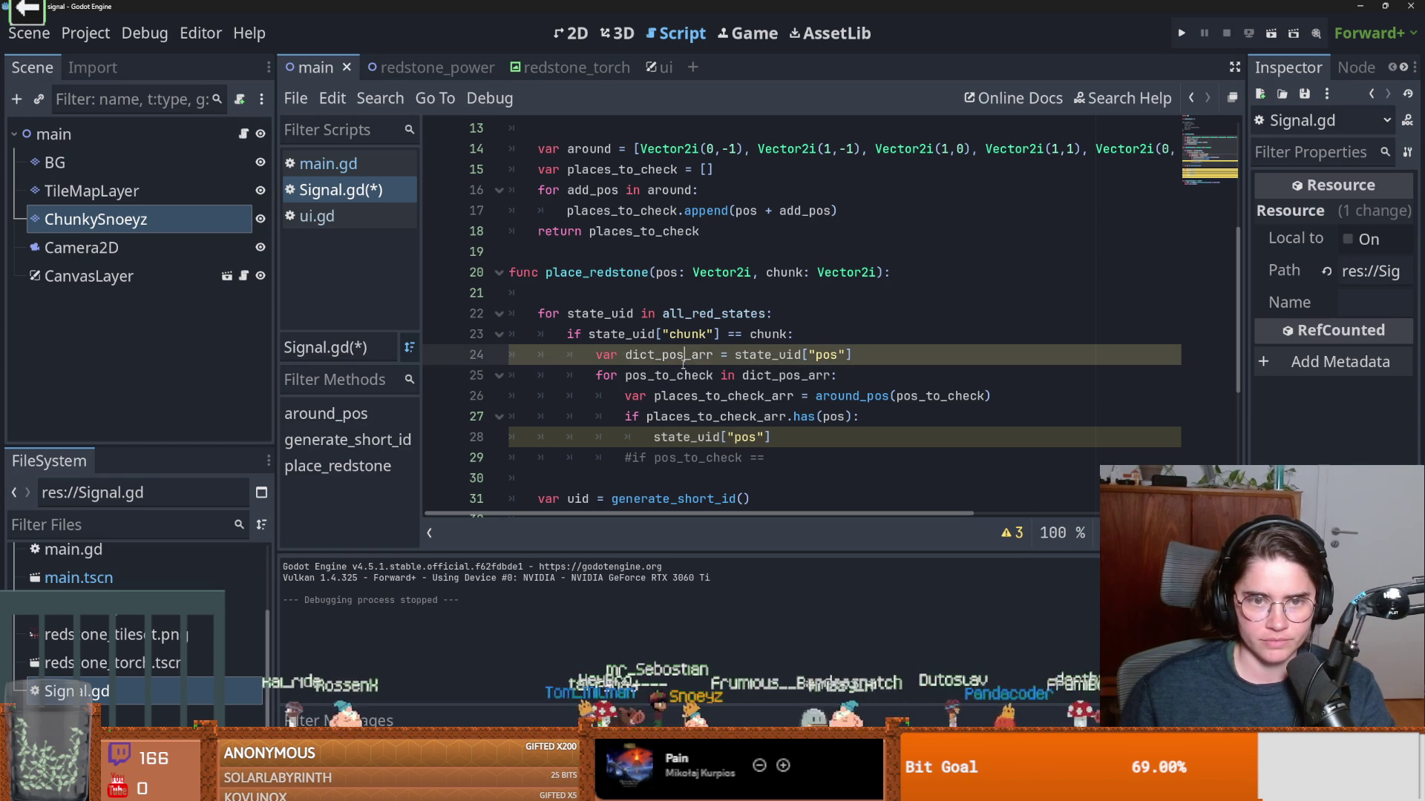
left_click(817, 437)
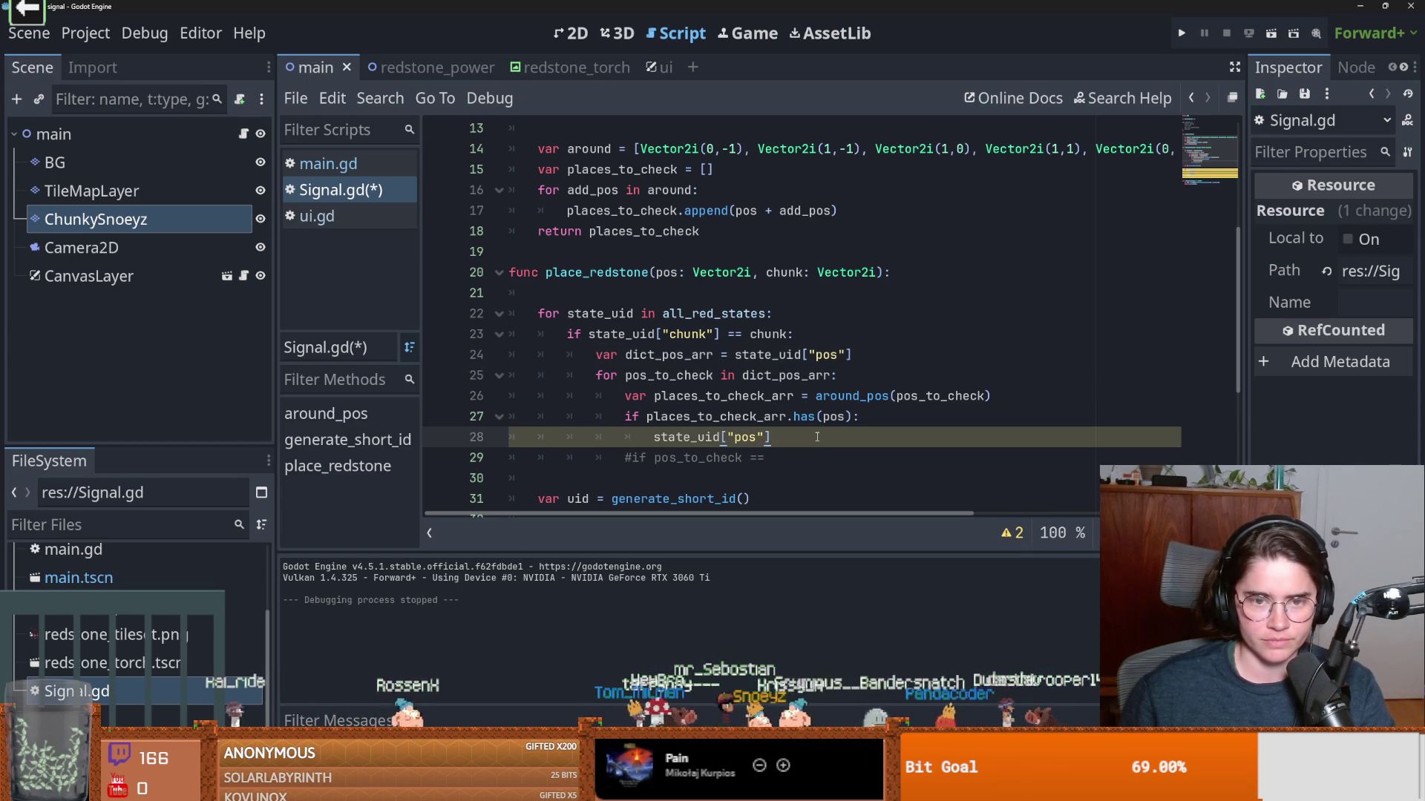
Change line 28 to 'dict_pos_arr.append(pos)' and start a new line below it.
key("ctrl+shift+Left")
key("ctrl+shift+Left")
key("ctrl+shift+Left")
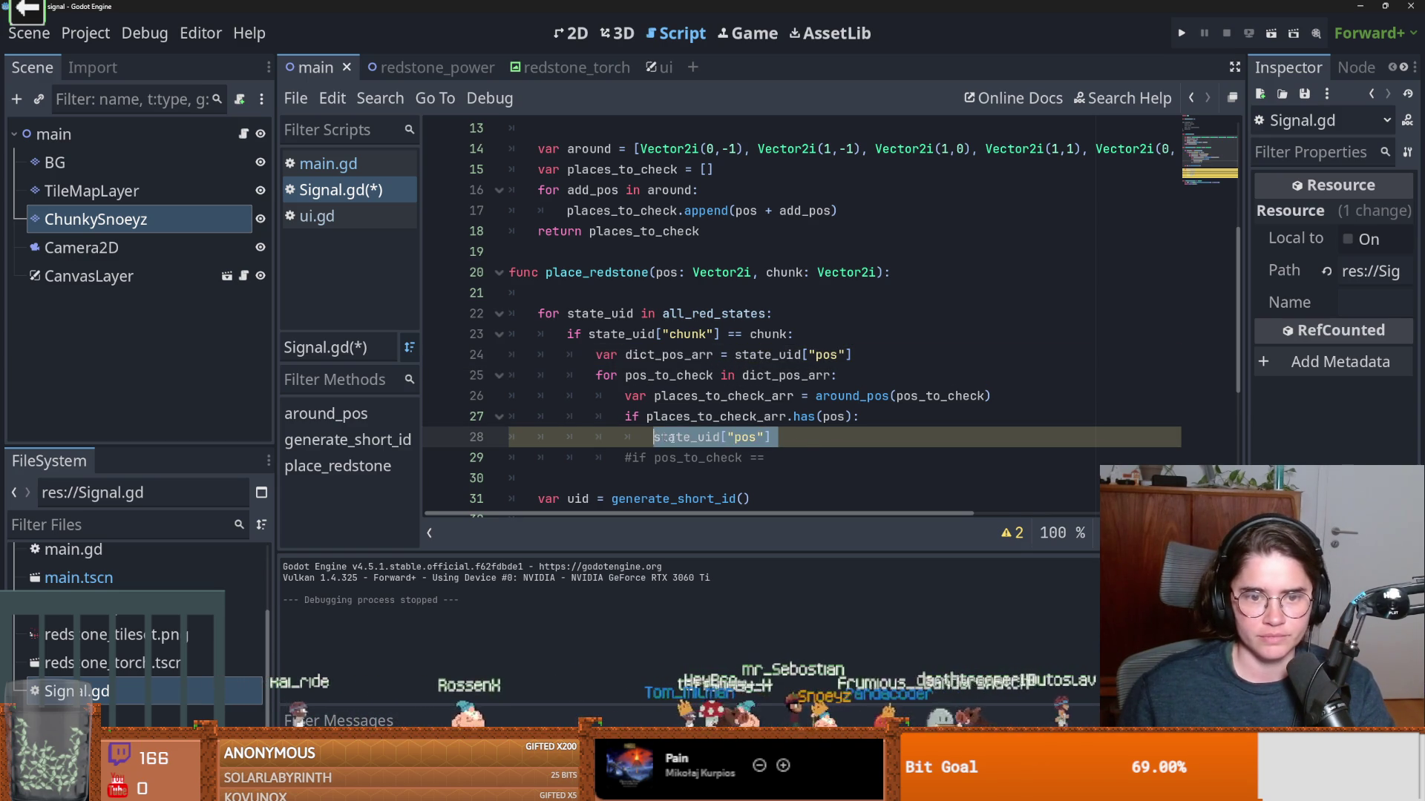
key("ctrl+v")
type(".")
type("d(")
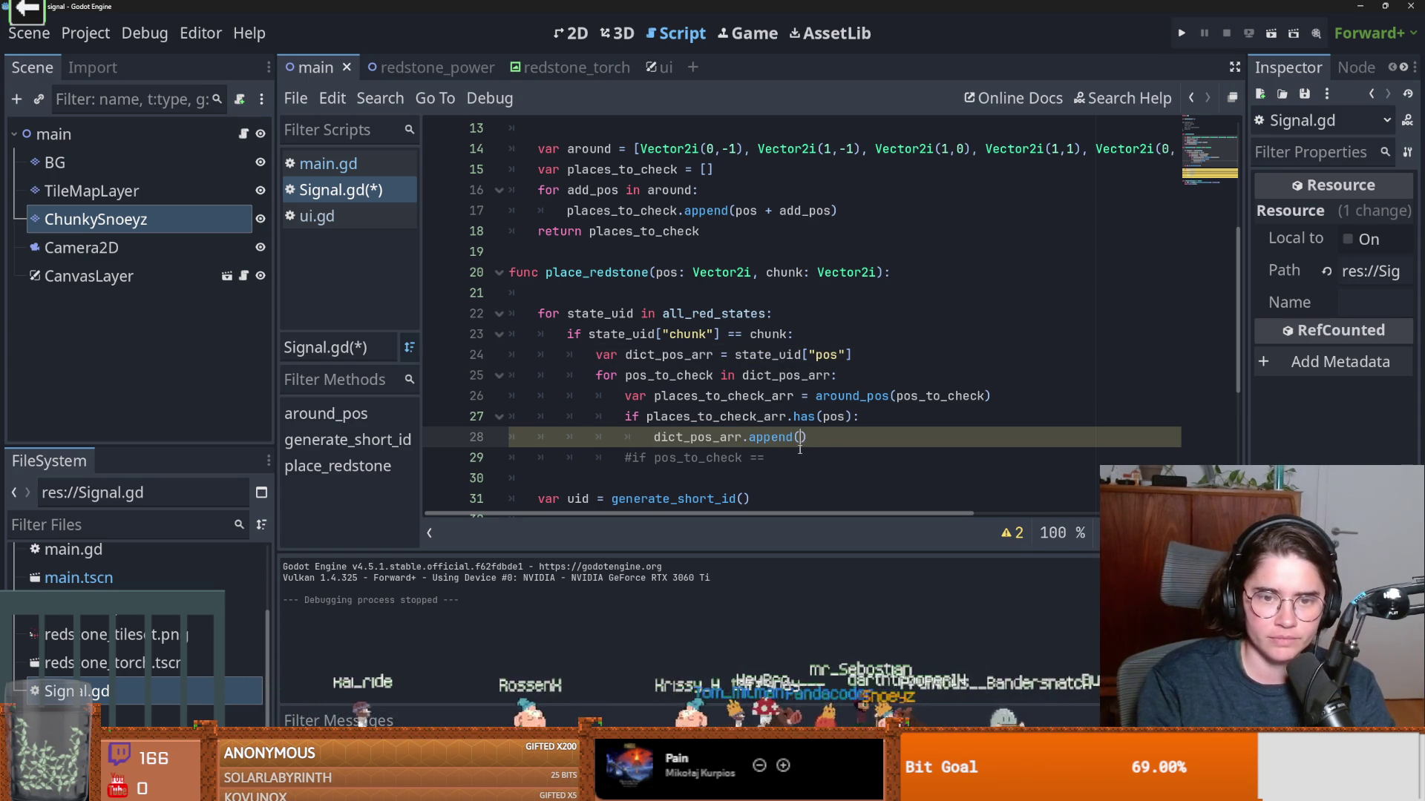
type("s)")
key("Return")
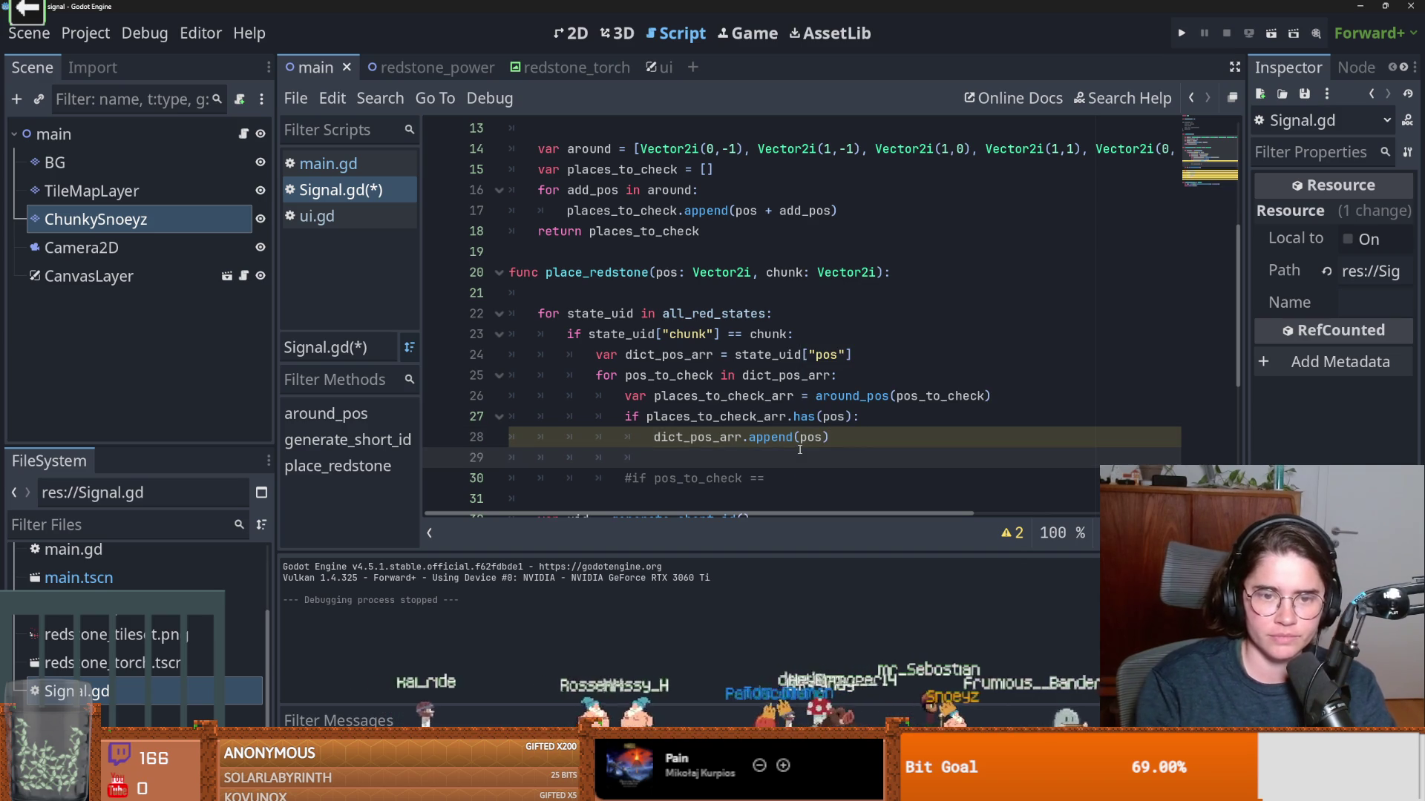
Add 'state_uid["pos"] = dict_pos_arr' on line 29 to write the array back.
left_click_drag(853, 355, 729, 356)
left_click(693, 452)
key("ctrl+v")
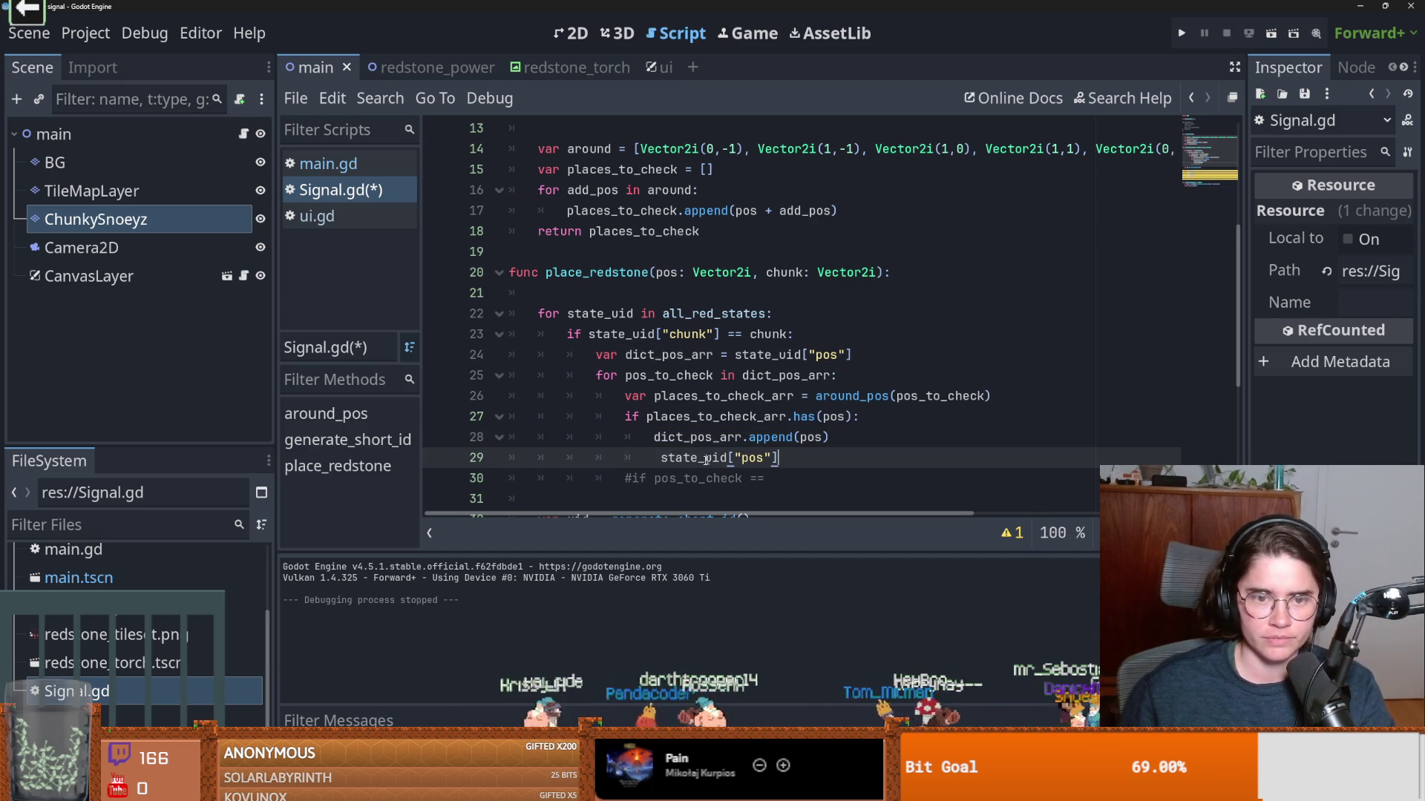
left_click(662, 458)
key("BackSpace")
left_click(774, 458)
type("= di")
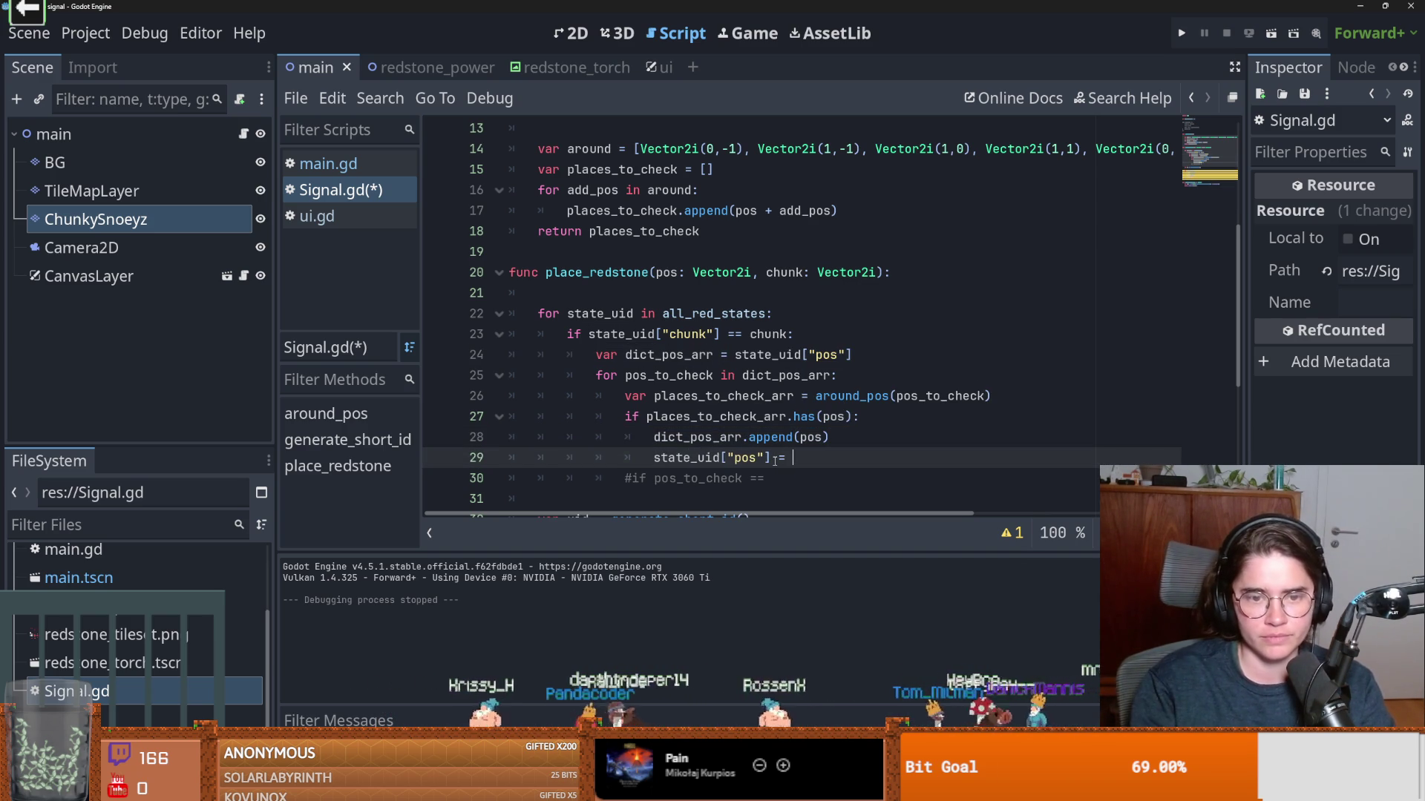
key("Return")
key("Up")
key("Up")
key("Up")
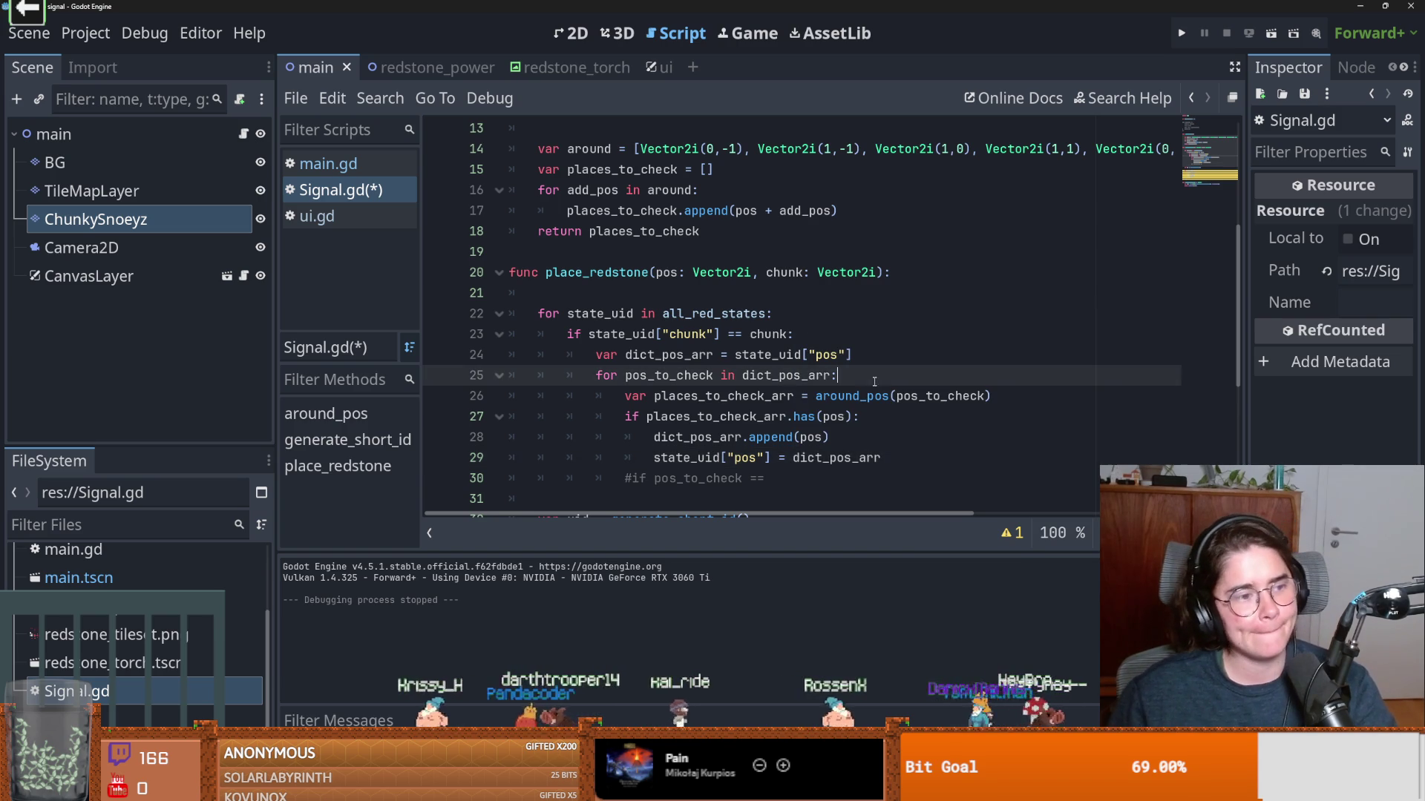
scroll(799, 456, "up", 4)
scroll(705, 386, "down", 4)
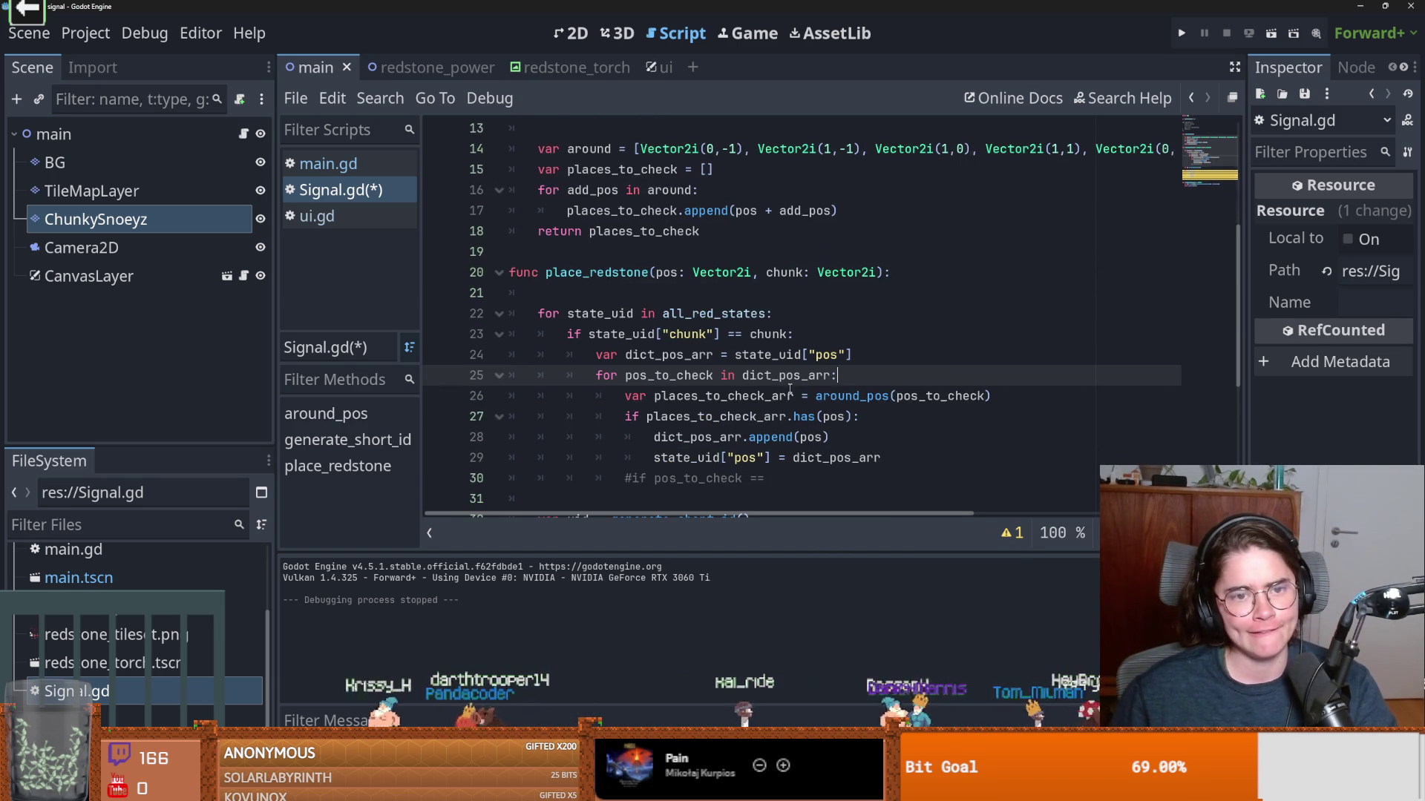
left_click(604, 315)
scroll(604, 323, "down", 3)
mouse_move(775, 293)
left_mouse_down()
mouse_move(428, 302)
mouse_move(487, 300)
left_mouse_up()
Delete the '#if pos_to_check ==' comment and the blank line it leaves on line 30.
key("BackSpace")
scroll(487, 301, "up", 2)
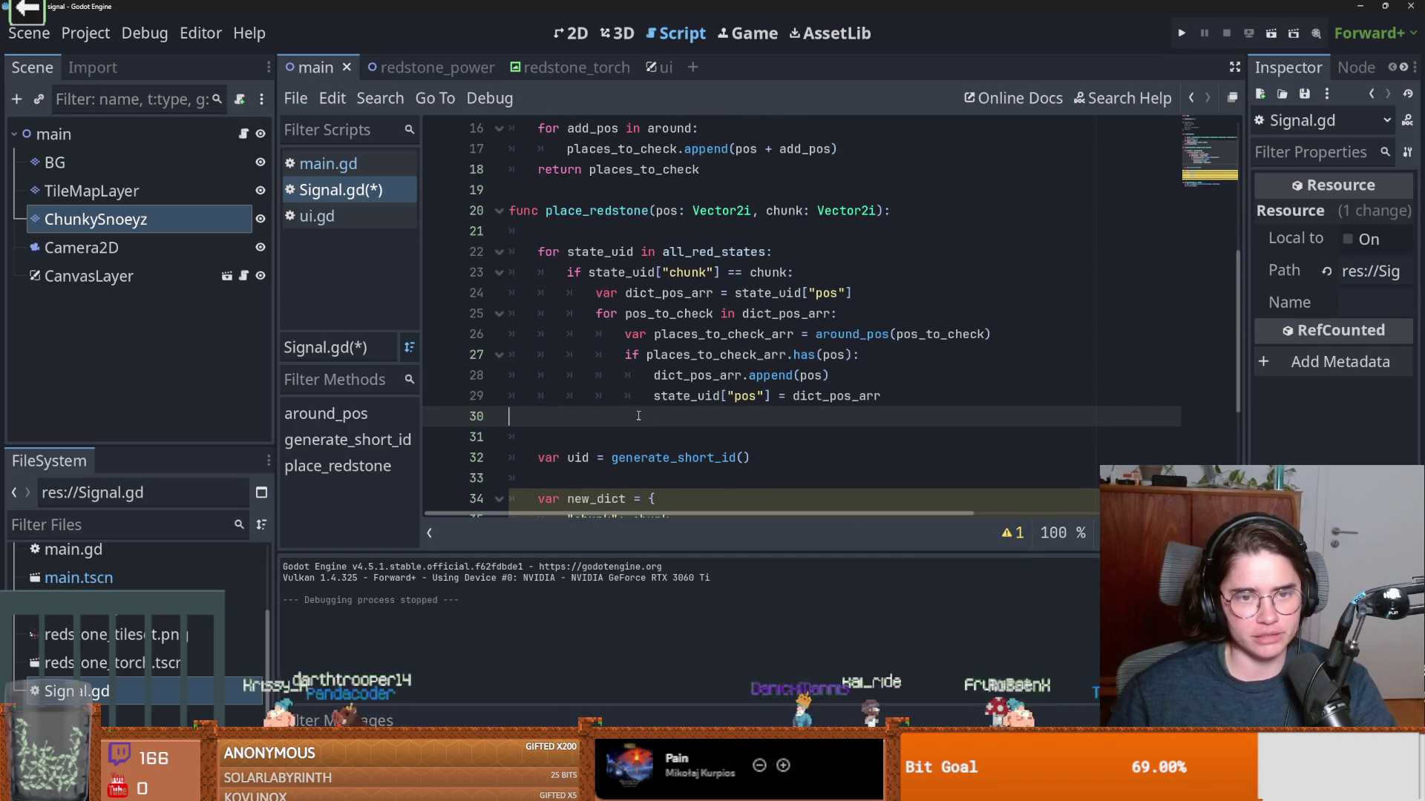
left_click(624, 436)
key("BackSpace")
key("BackSpace")
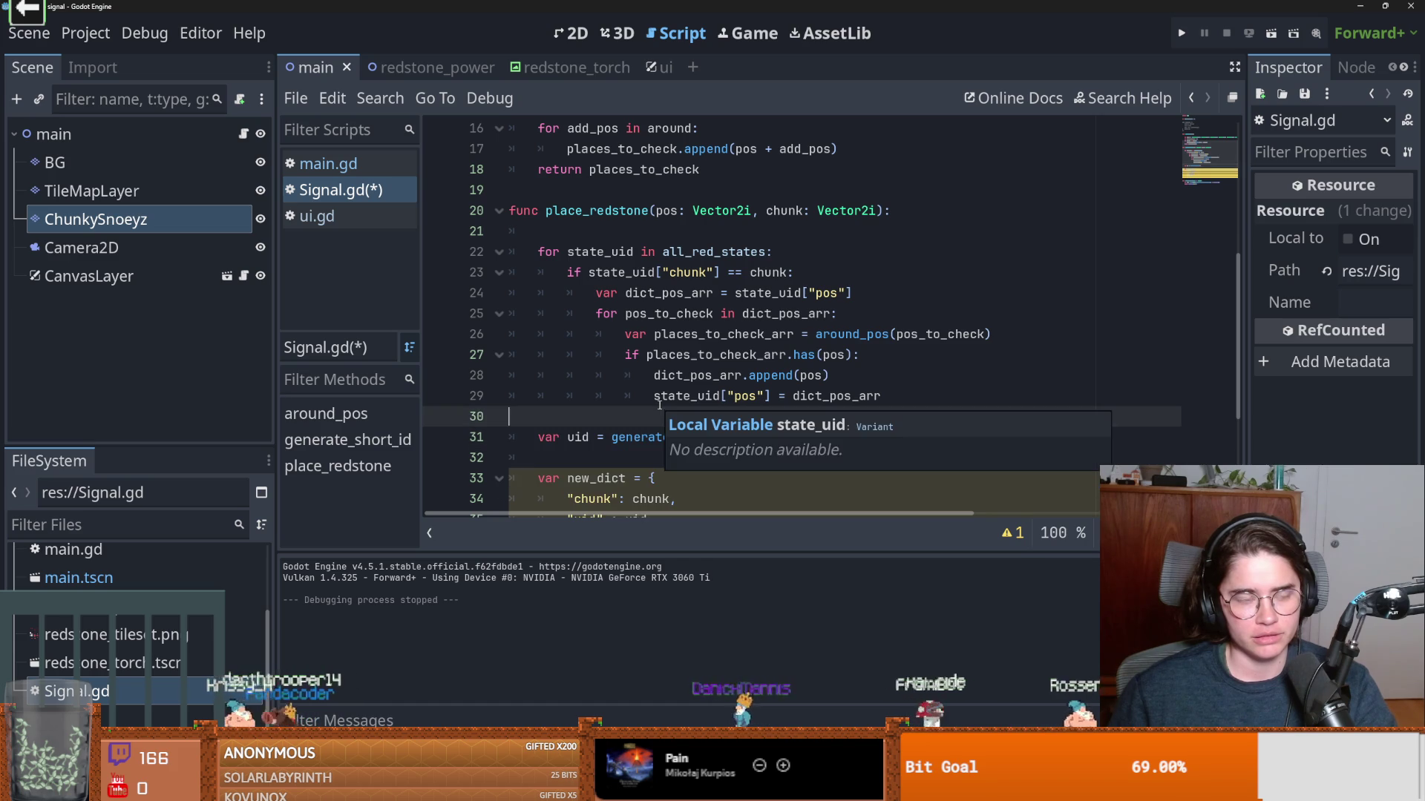
left_click(650, 377)
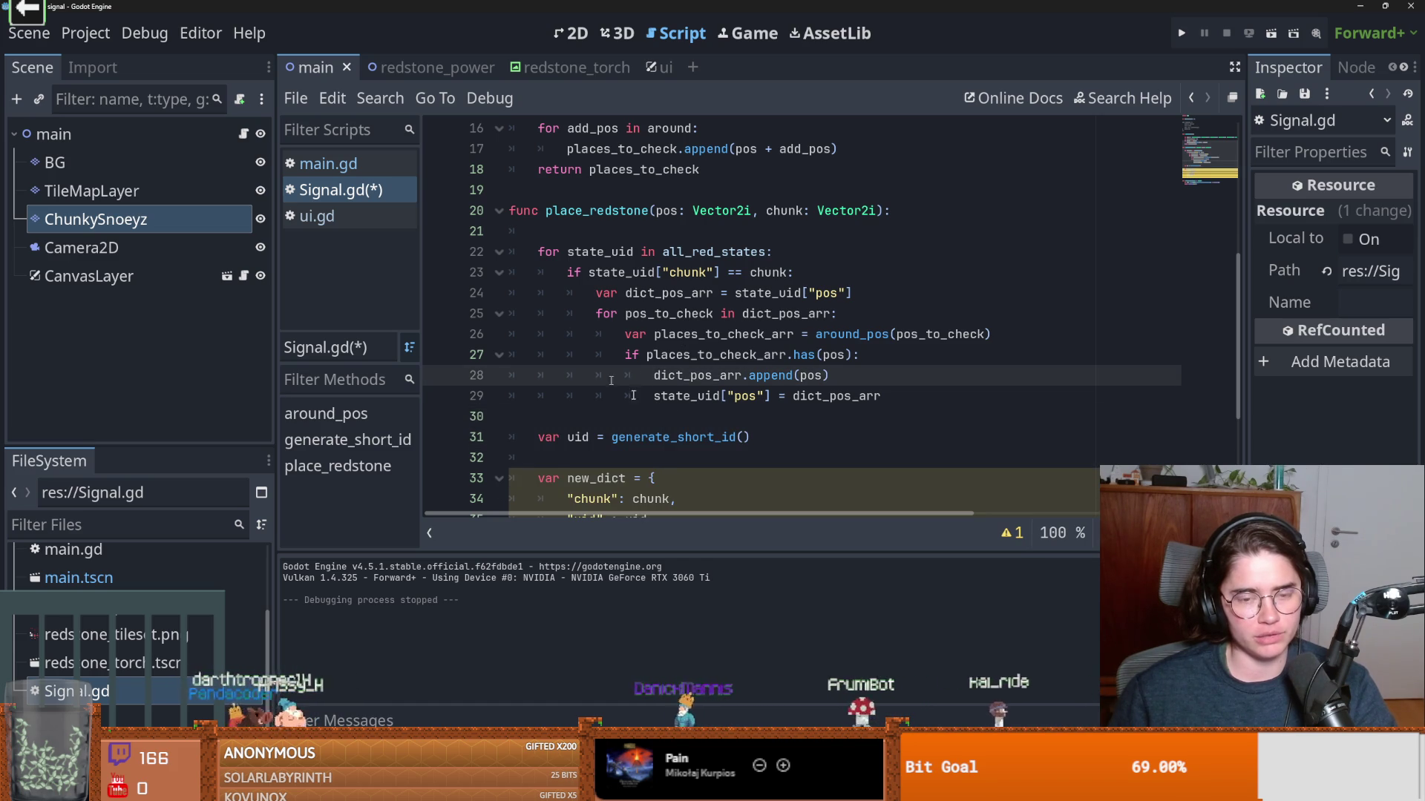
scroll(684, 408, "down", 2)
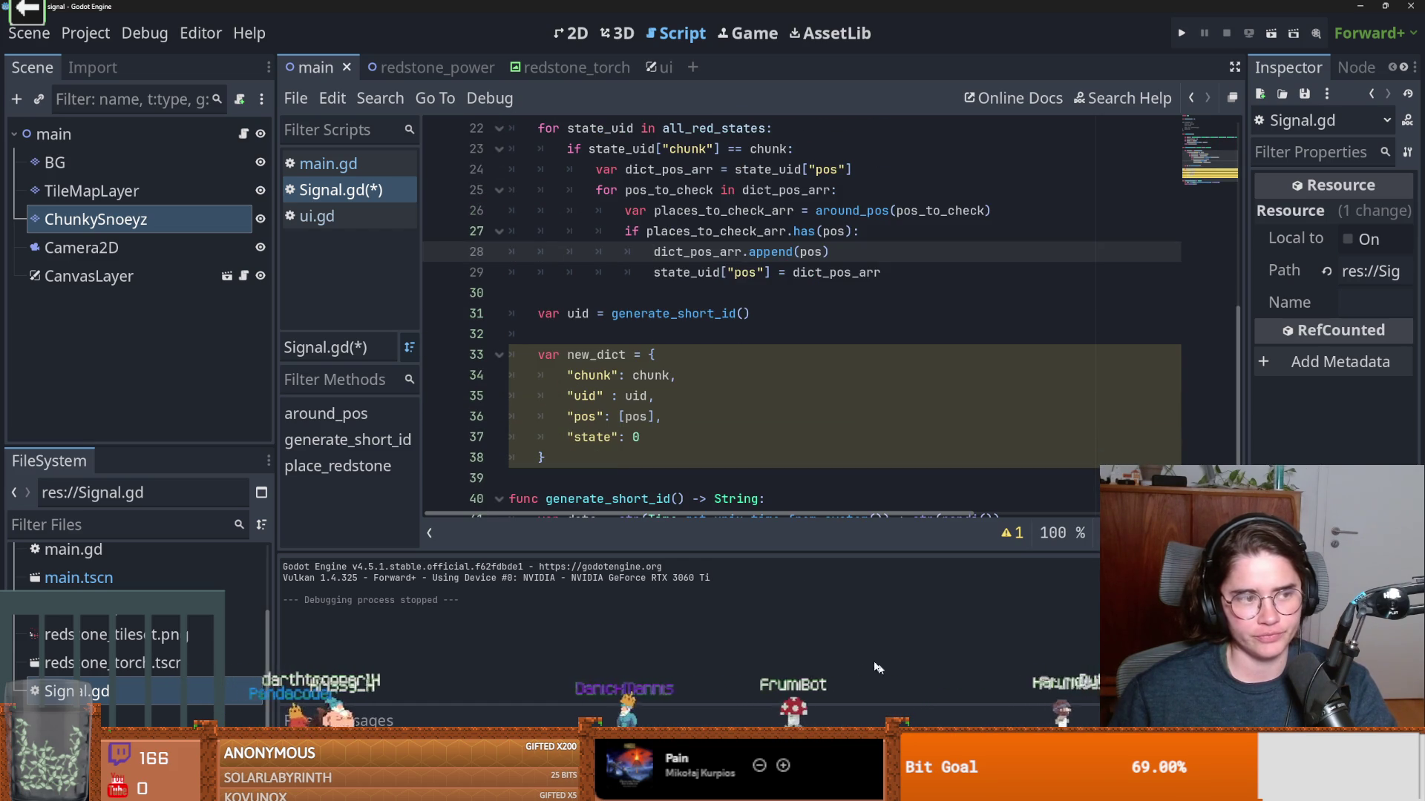